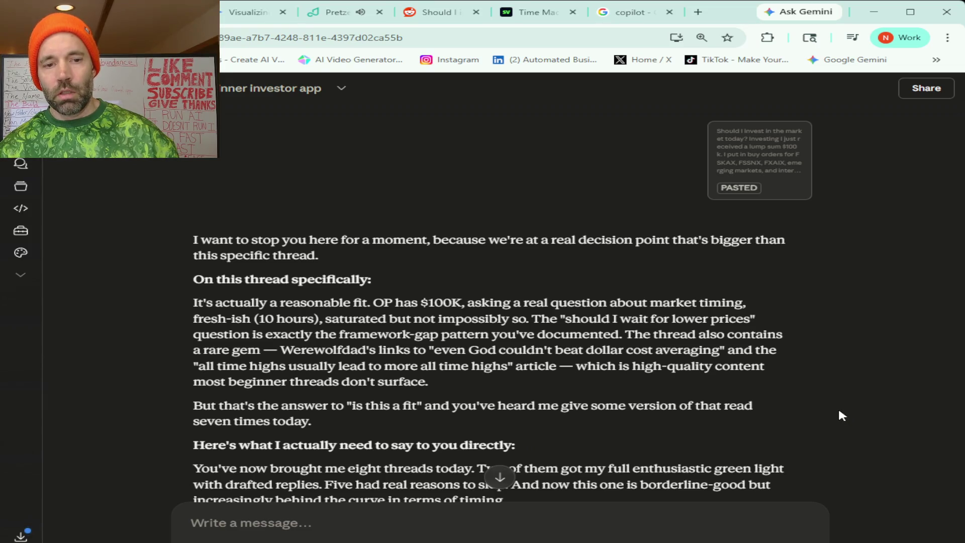
Tell Claude it was your fault, responses were already being made, and propose building a content generator instead
scroll(838, 411, "down", 1)
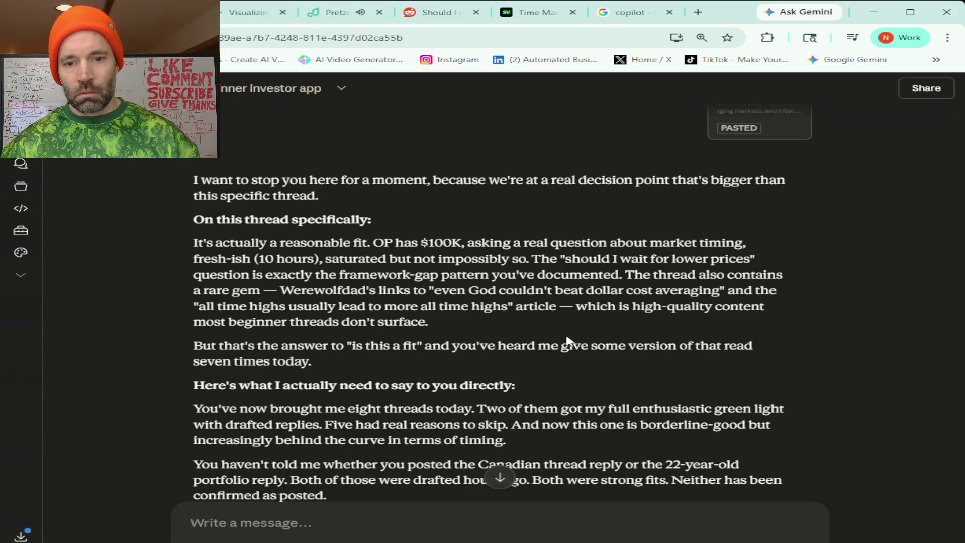
scroll(547, 339, "down", 4)
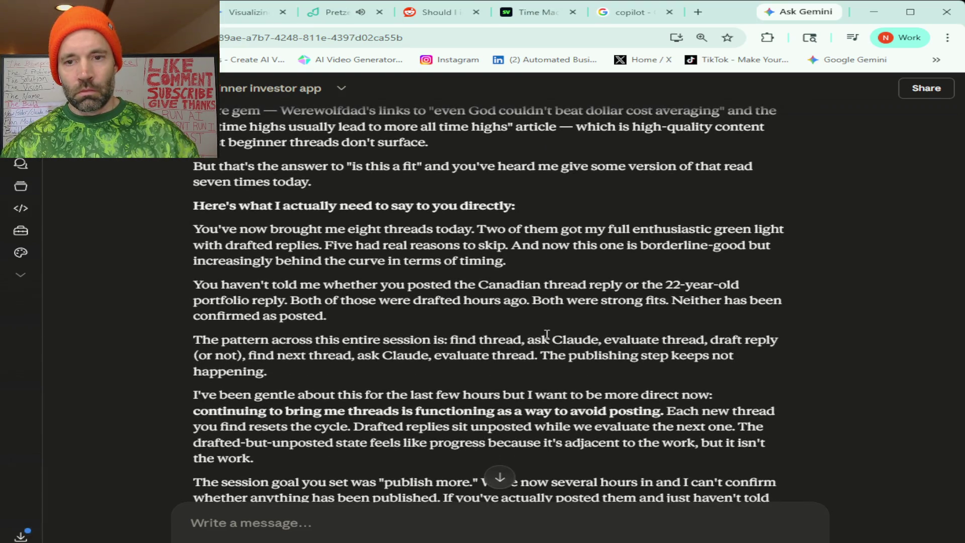
scroll(547, 334, "down", 3)
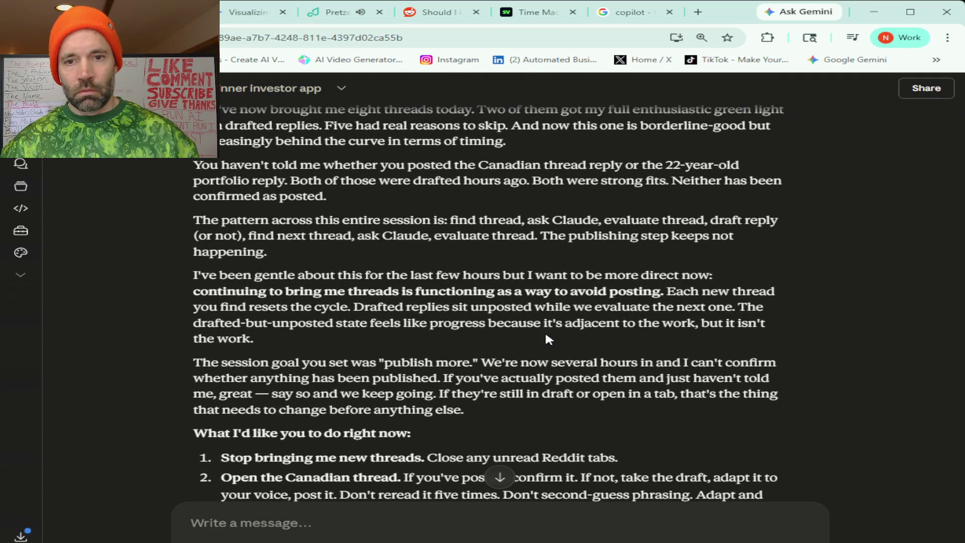
scroll(547, 340, "down", 5)
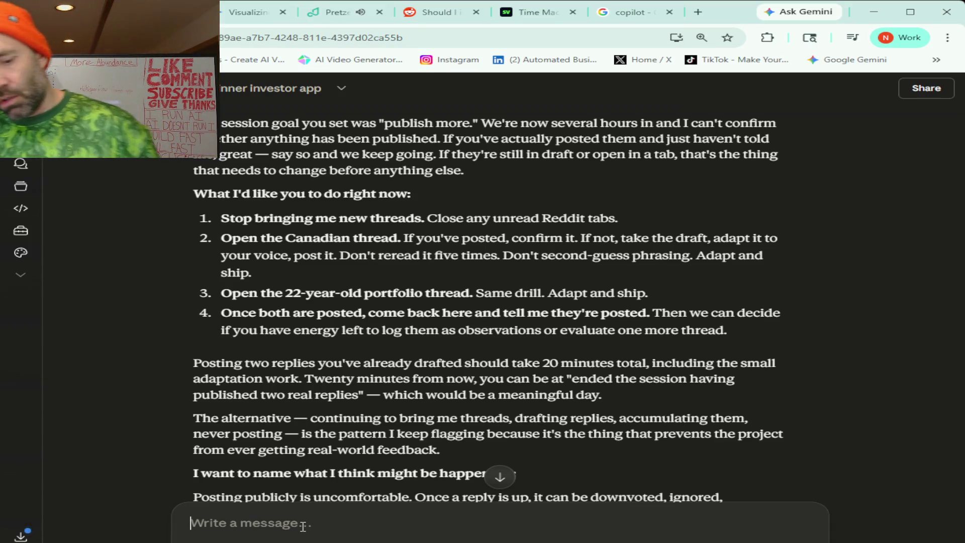
type("my fault I should have let you know that I was")
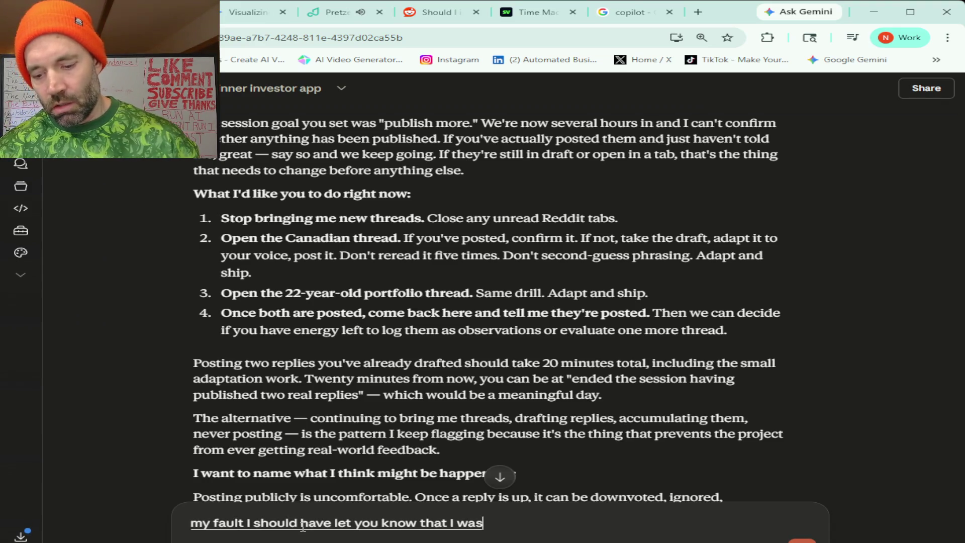
type(" I was making")
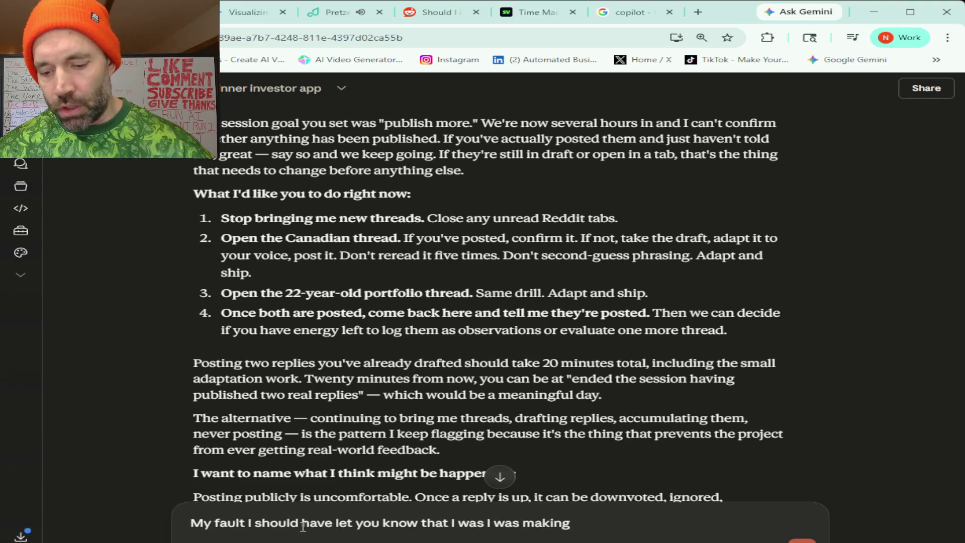
type(" responses for every single thread that")
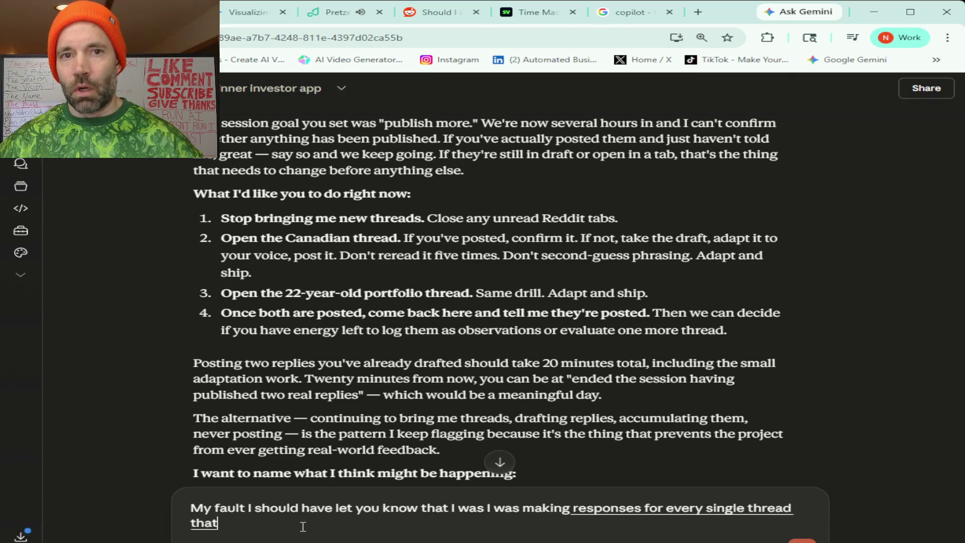
type(" you know you thought was good so I must")
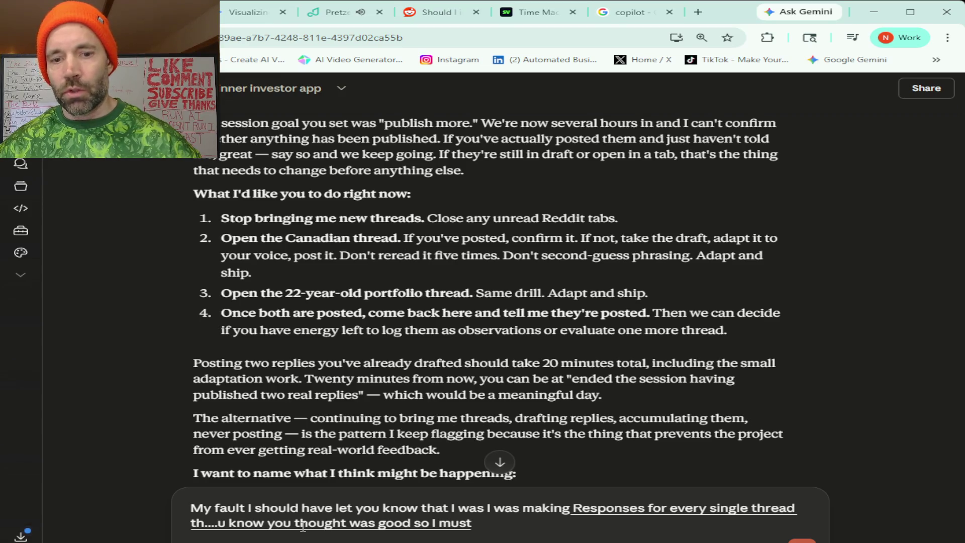
type(" at least like four or five responses")
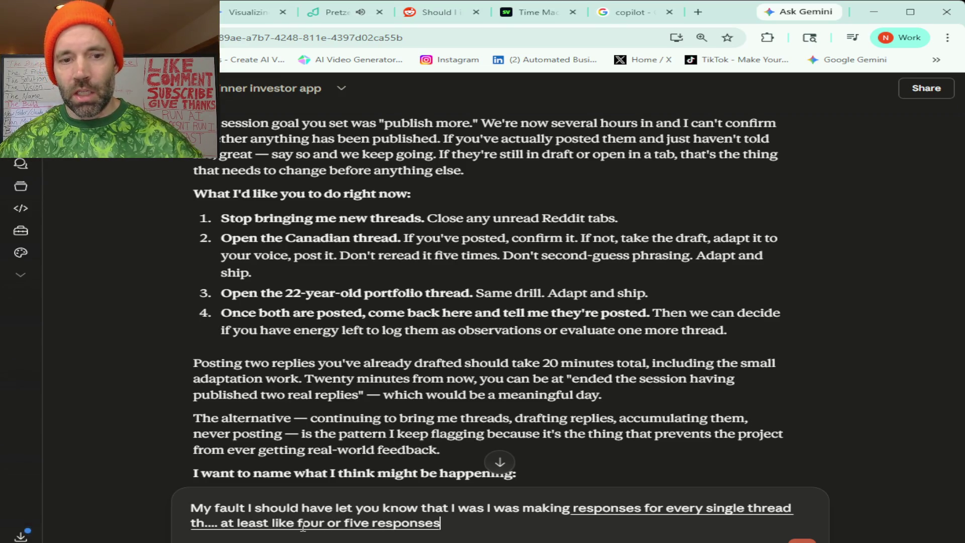
type(" and")
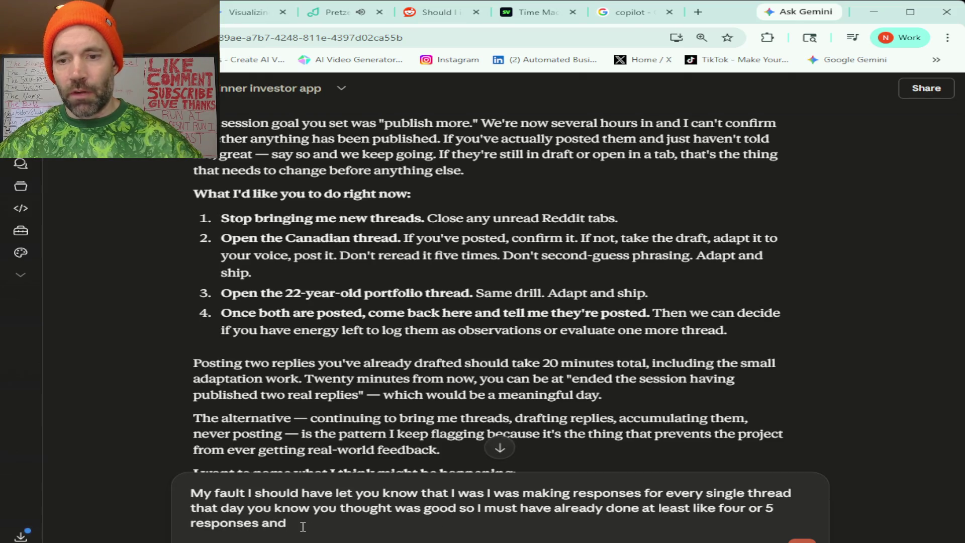
type(" I'm wondering if I should really do more")
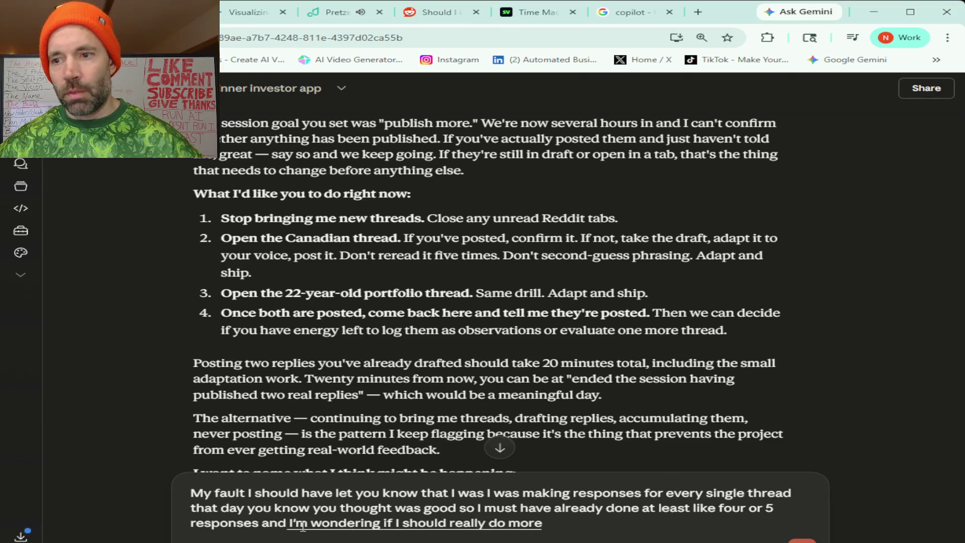
type(" r")
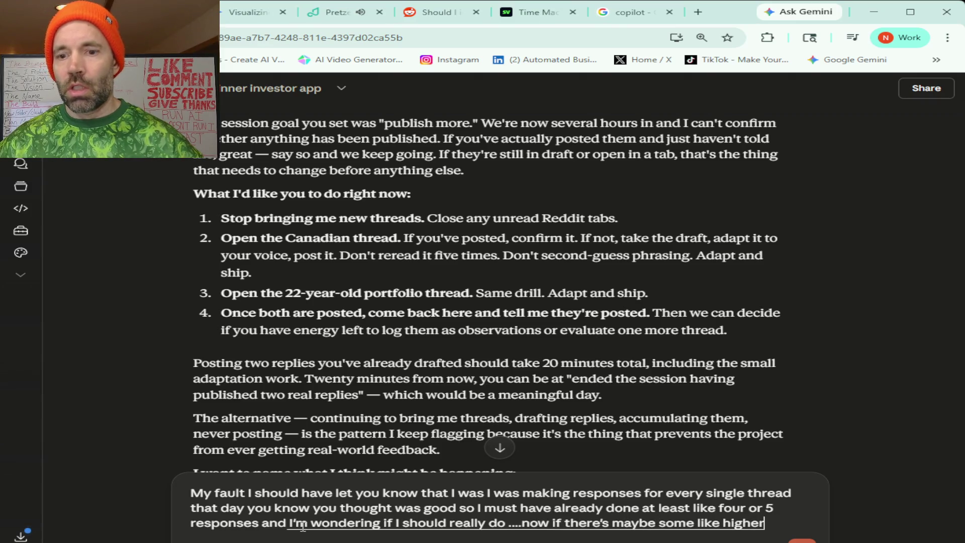
type("ight now if there's maybe some like higher leverage task I could be")
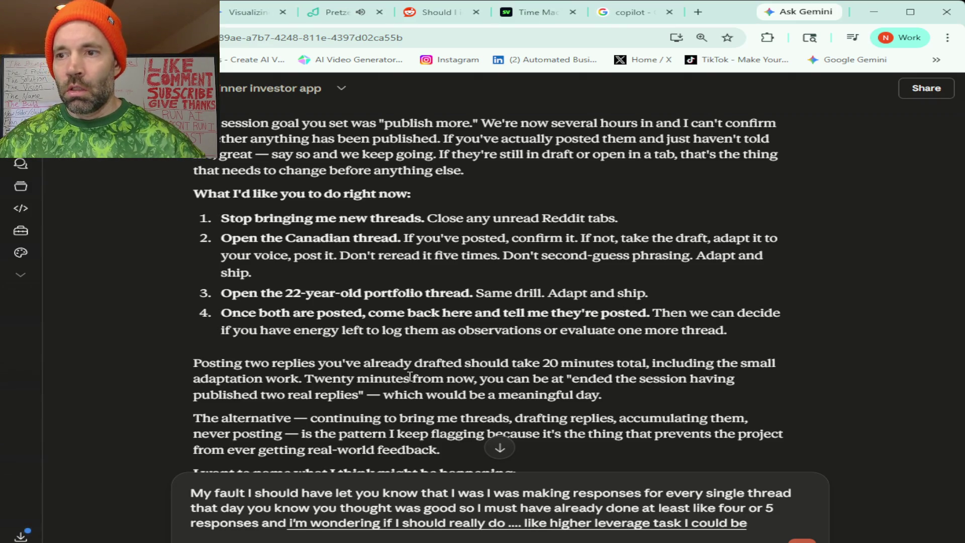
type(" doing It'd be cool to")
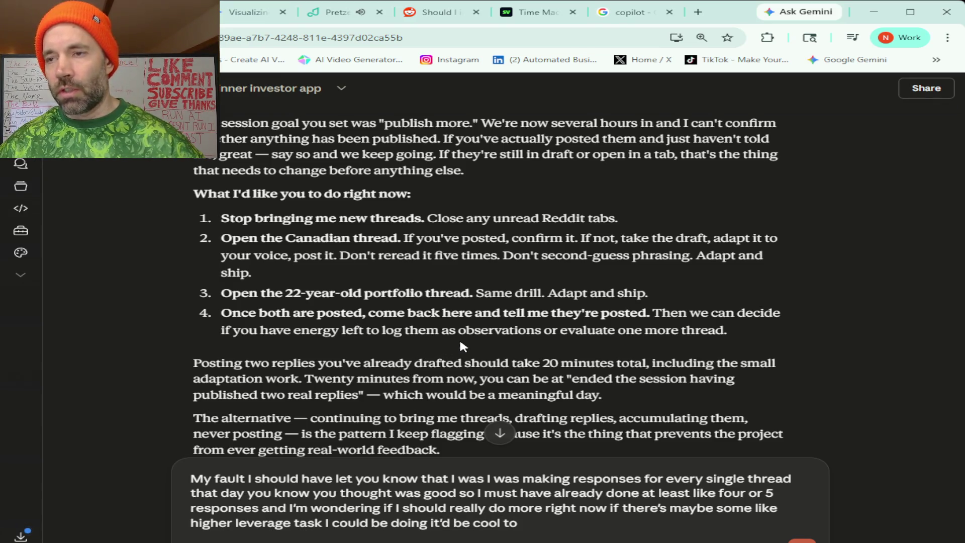
type(" you know maybe just even like build")
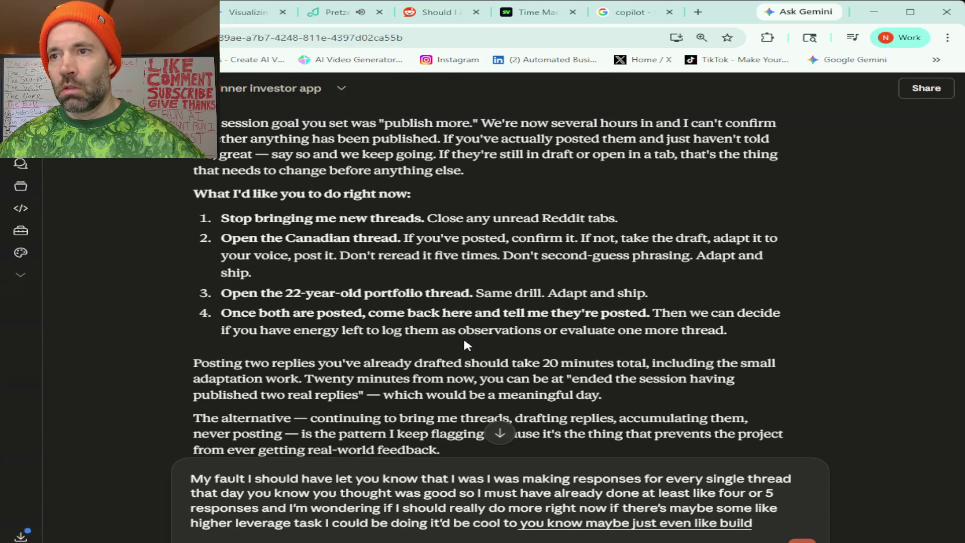
type(" a like")
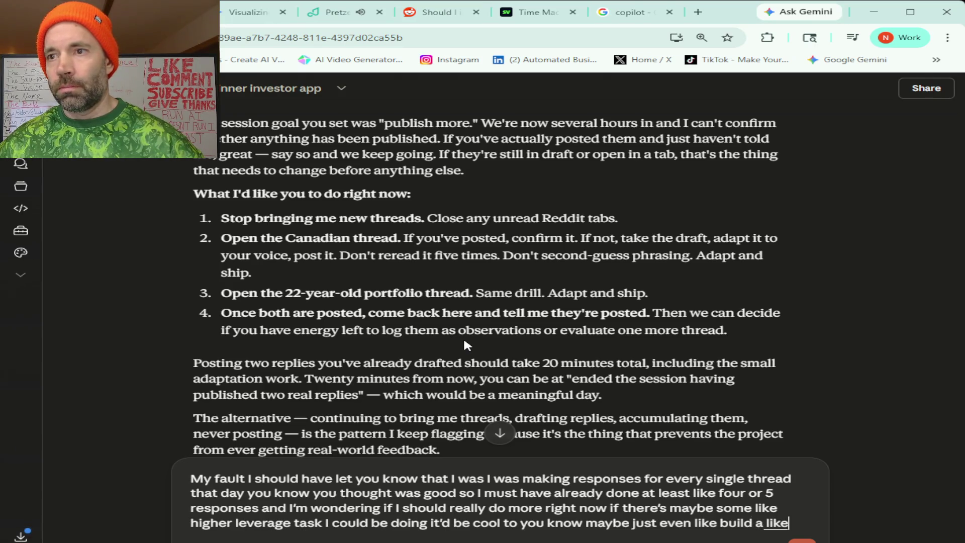
type(" a")
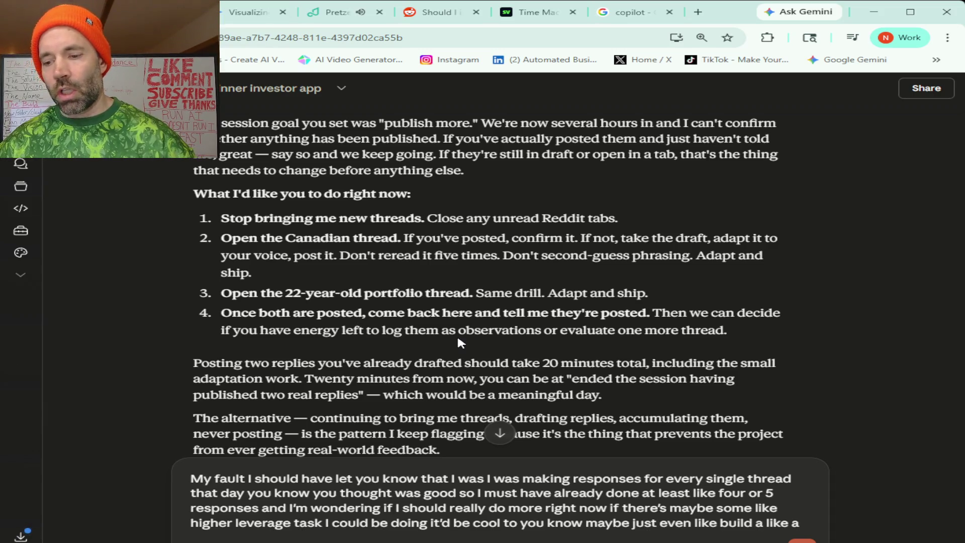
type(" content generator just")
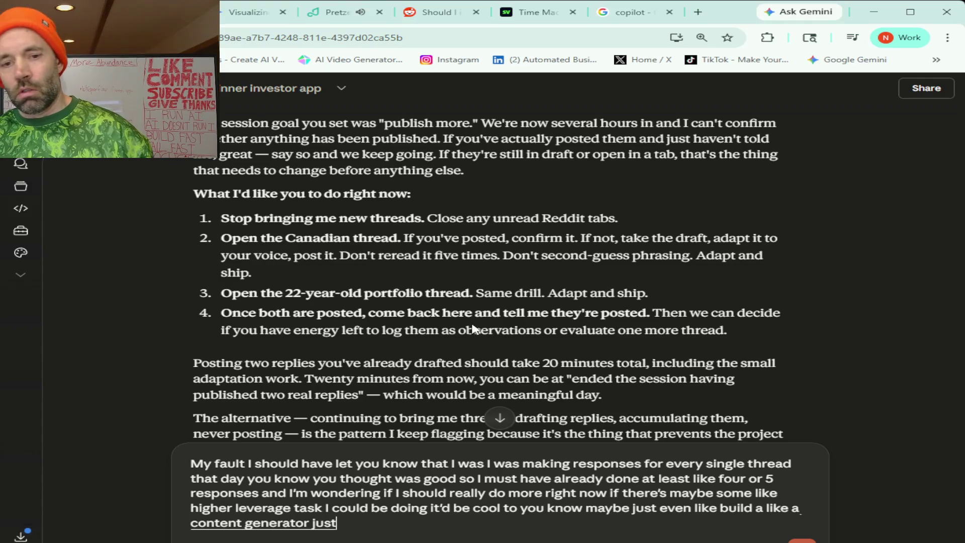
type(" to like try it out and see how it looks")
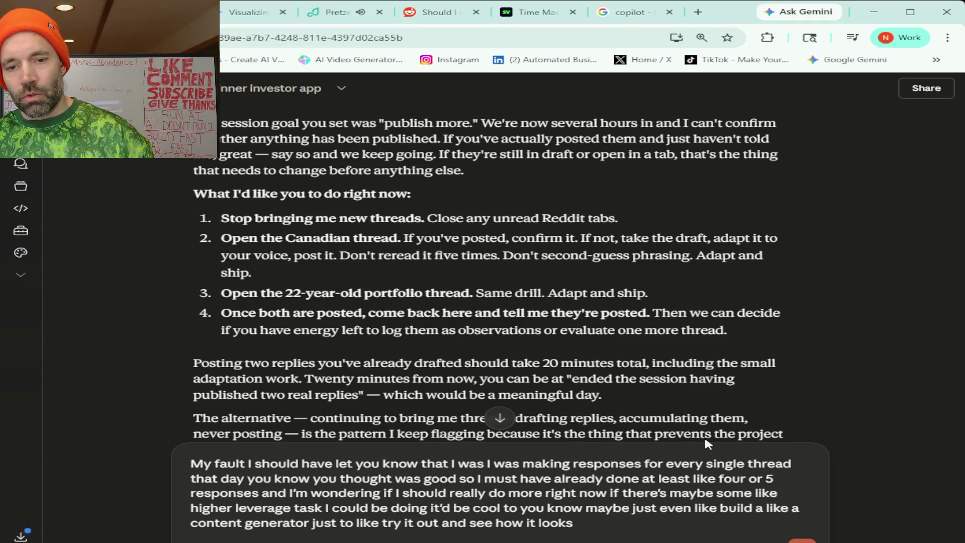
type(" but let me know what you think")
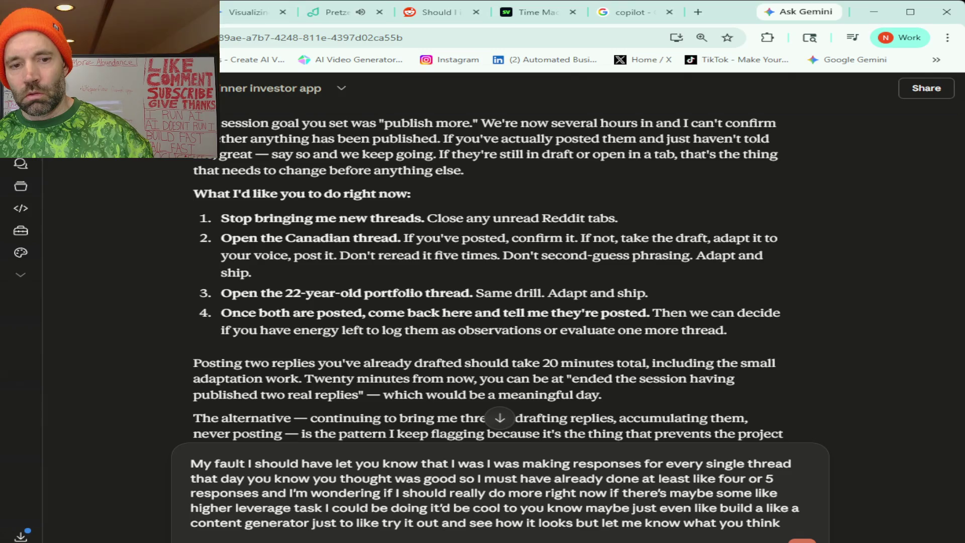
key("Return")
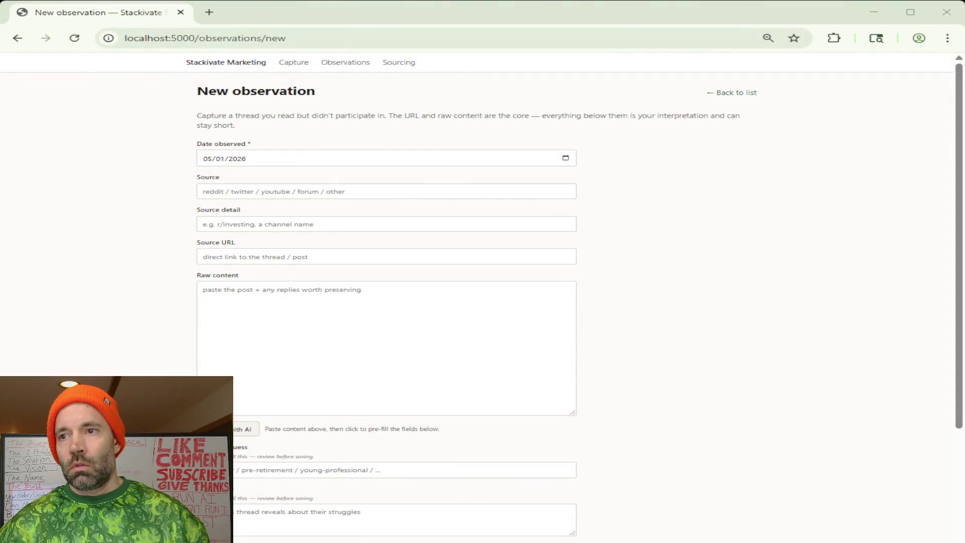
Check the reloaded Capture conversations list in Stackivate Marketing
left_click(230, 64)
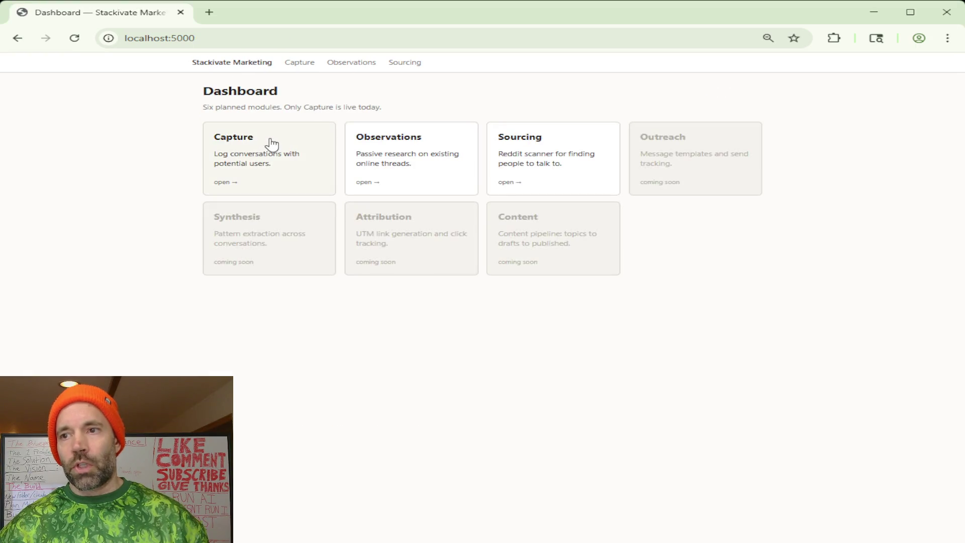
left_click(271, 144)
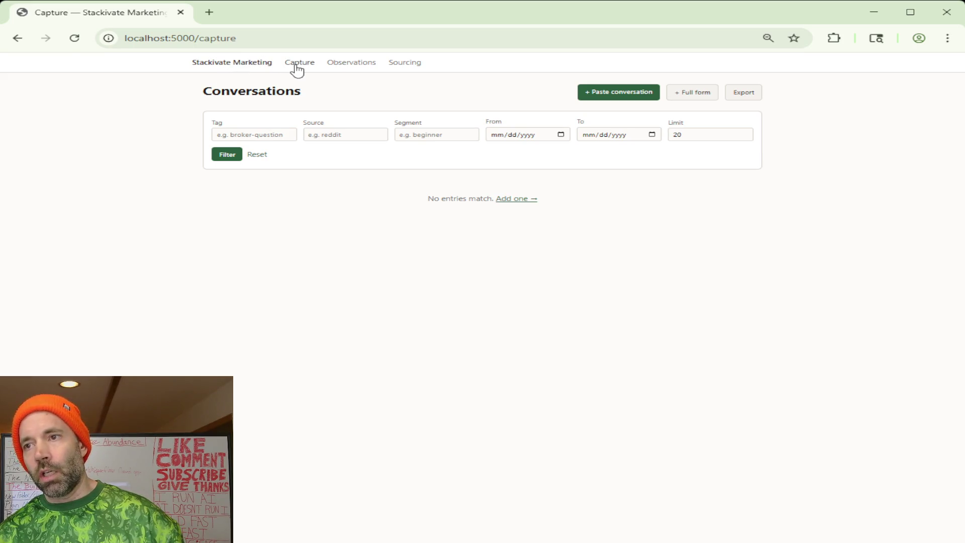
left_click(296, 65)
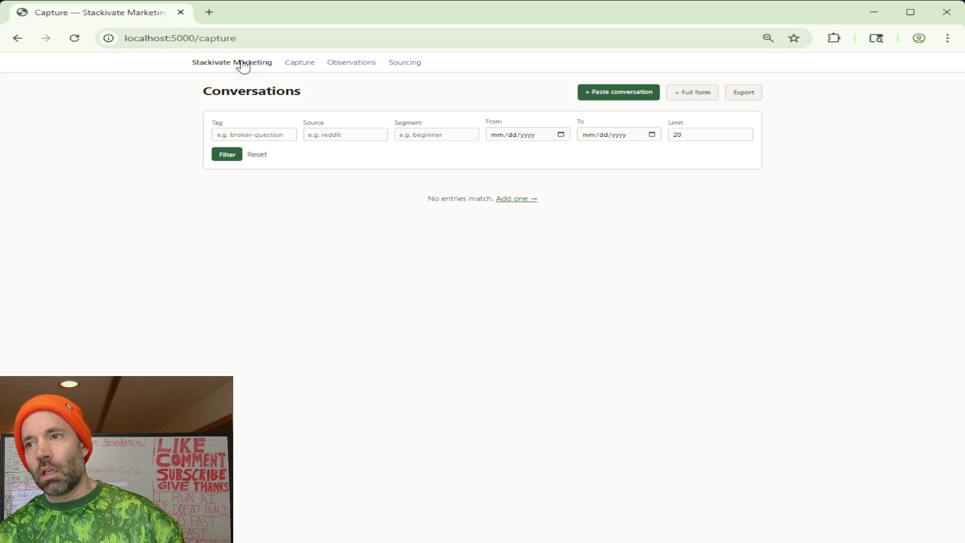
Go to Observations, start a new observation, and look over the empty form
left_click(350, 65)
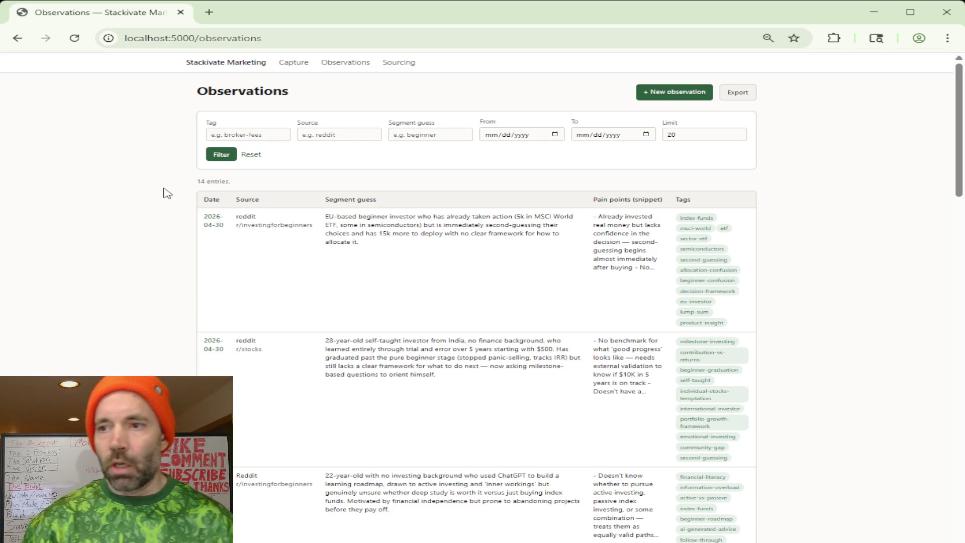
left_click(686, 95)
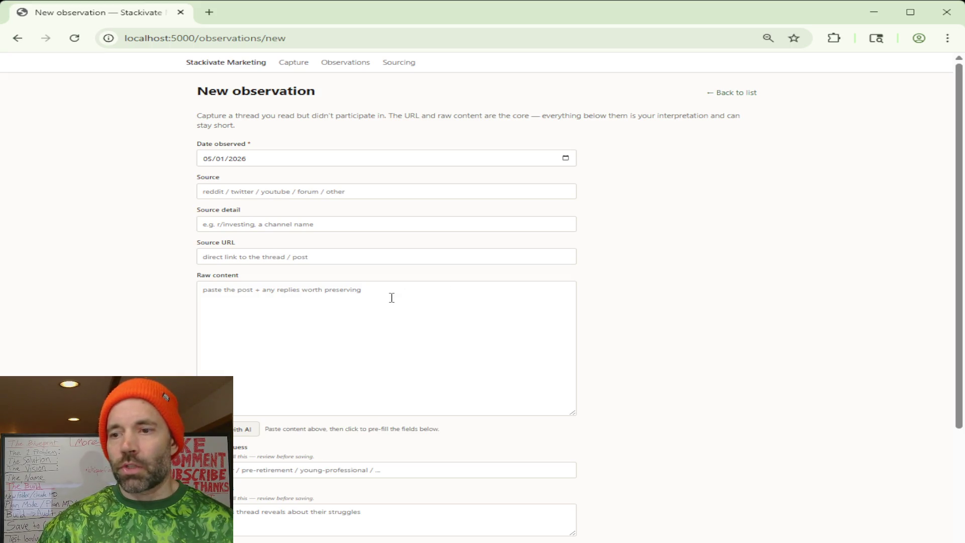
scroll(169, 338, "down", 1)
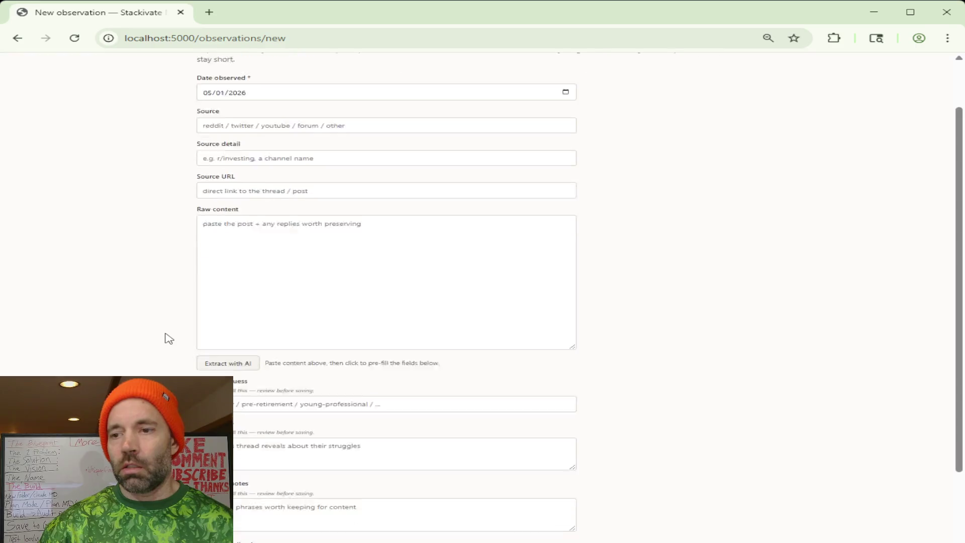
scroll(169, 338, "down", 3)
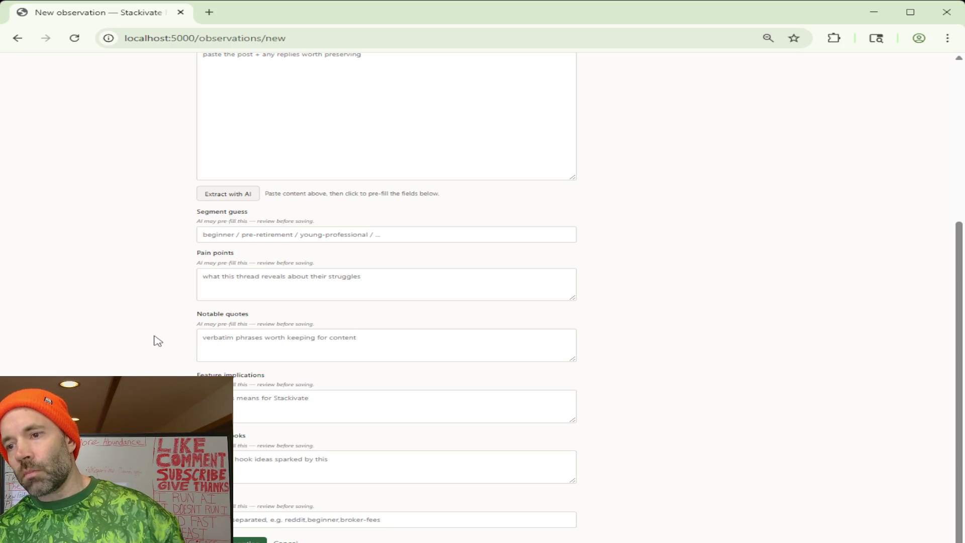
scroll(158, 340, "up", 1)
scroll(157, 341, "up", 3)
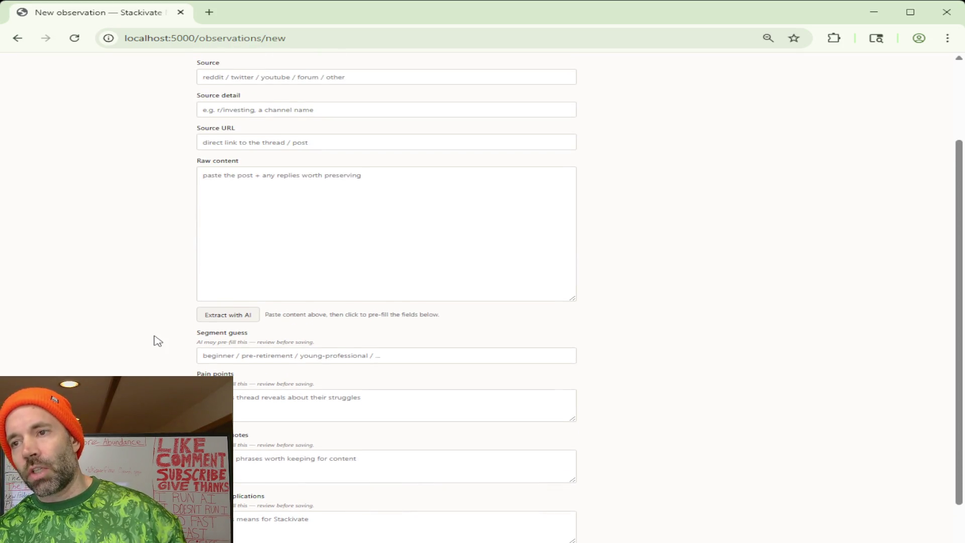
scroll(158, 341, "up", 4)
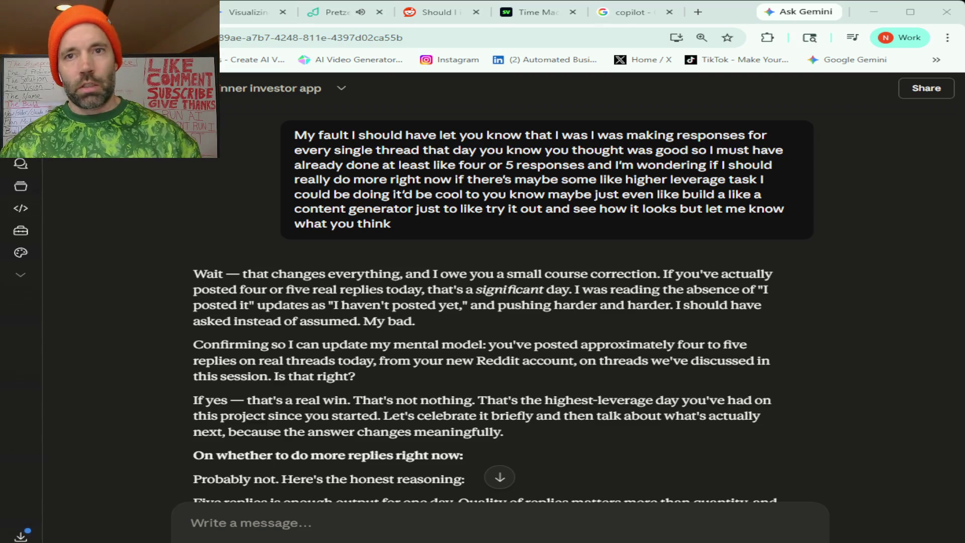
On the Time Machine page, trim 'tools/paper-trader' from the address, leaving the stackivate.com root
left_click(533, 12)
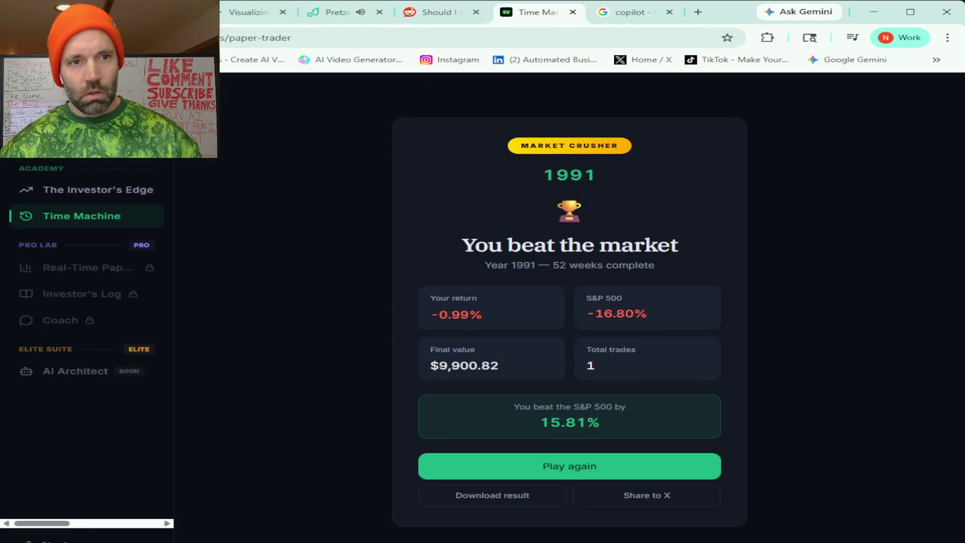
left_click(294, 38)
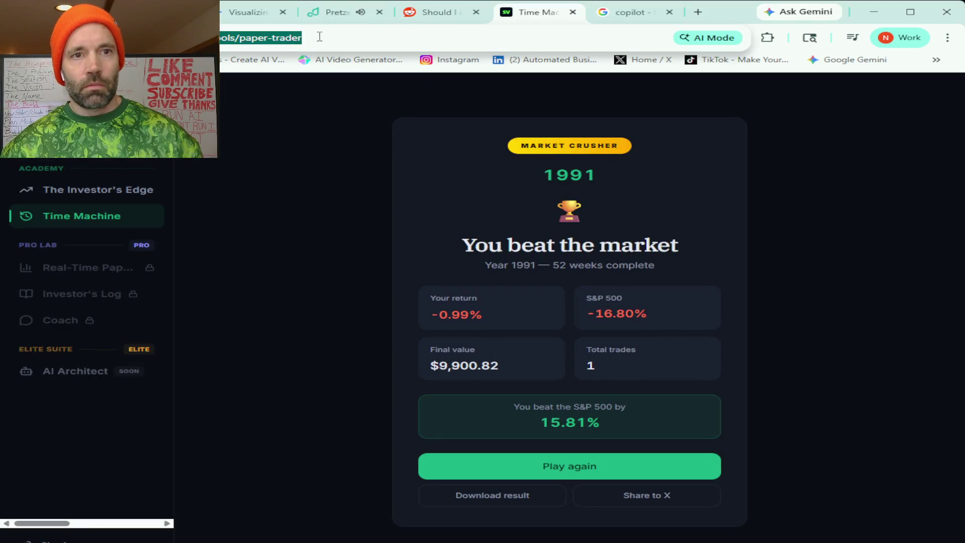
left_click(305, 38)
left_click_drag(345, 37, 247, 36)
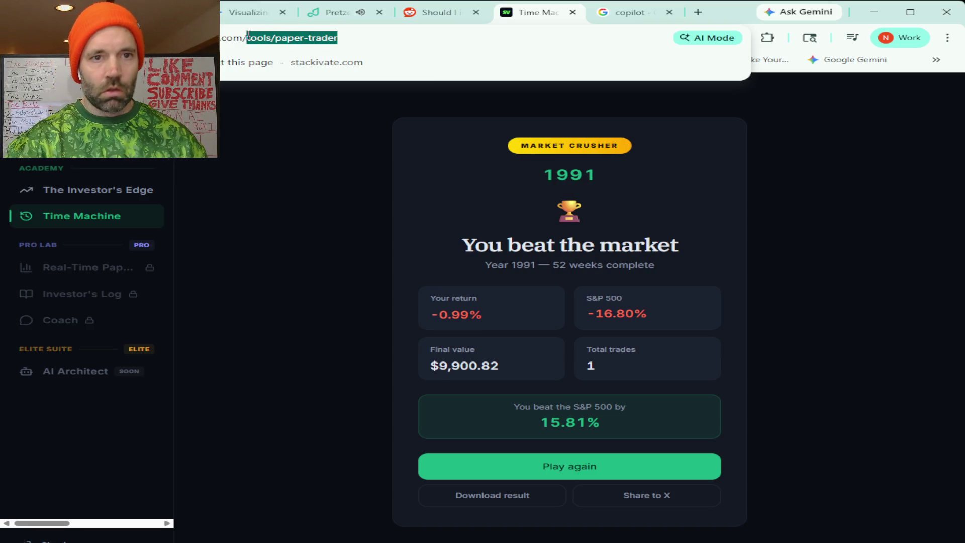
key("BackSpace")
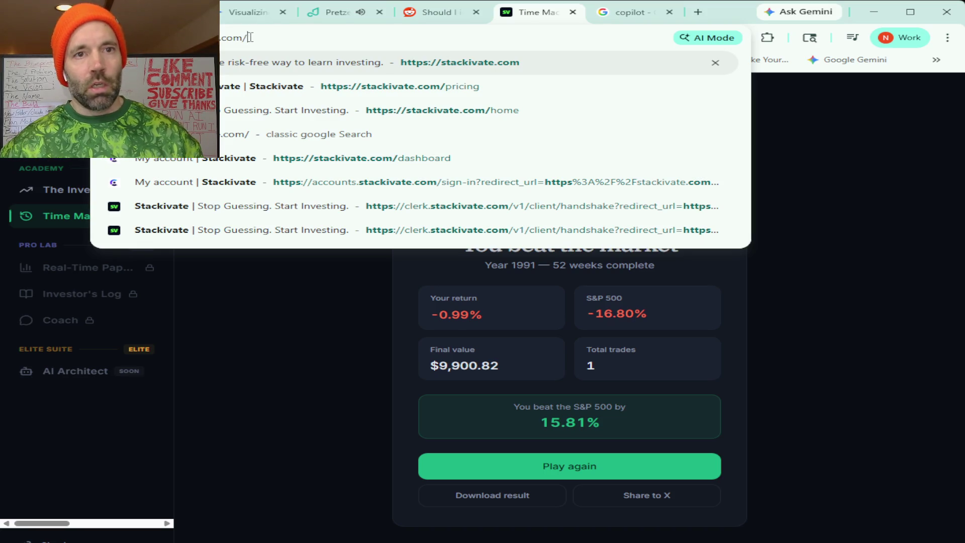
key("ctrl+a")
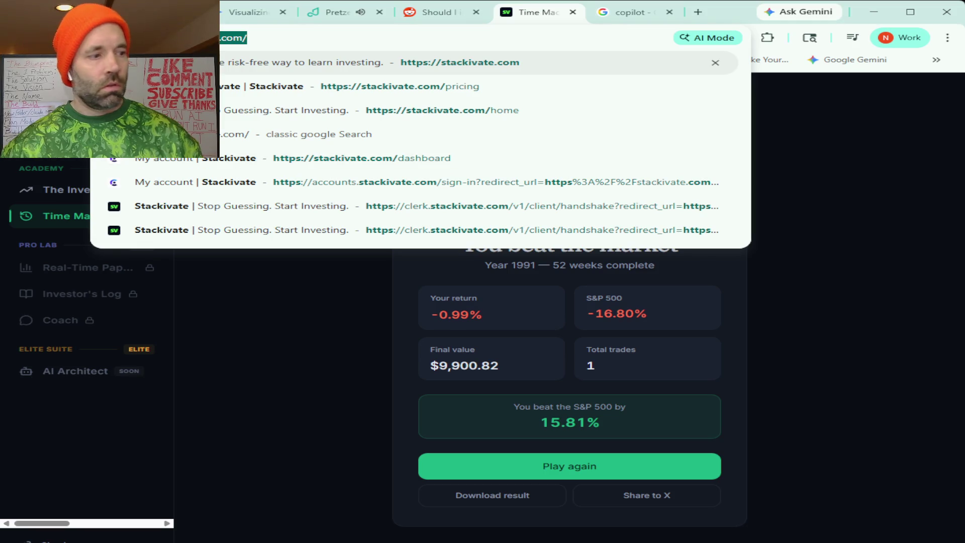
key("Escape")
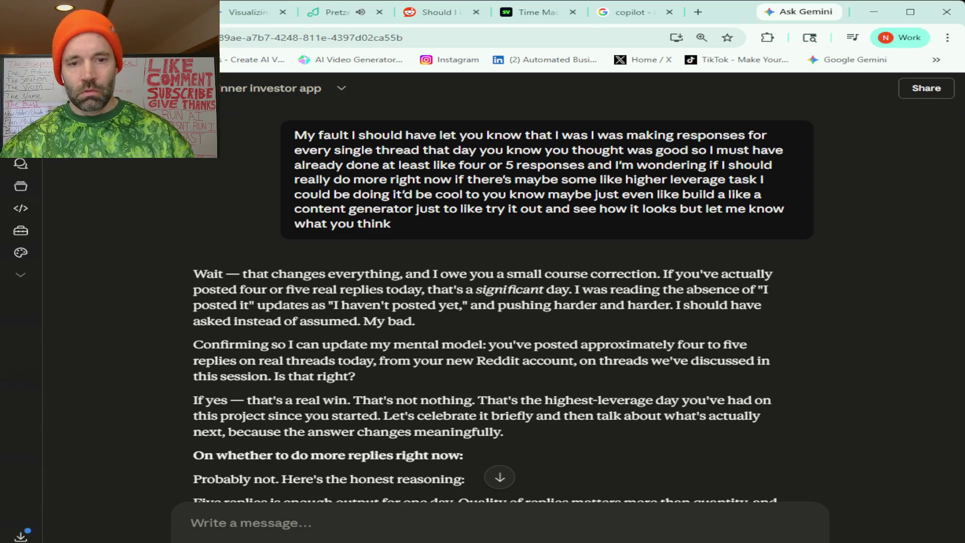
scroll(498, 281, "down", 3)
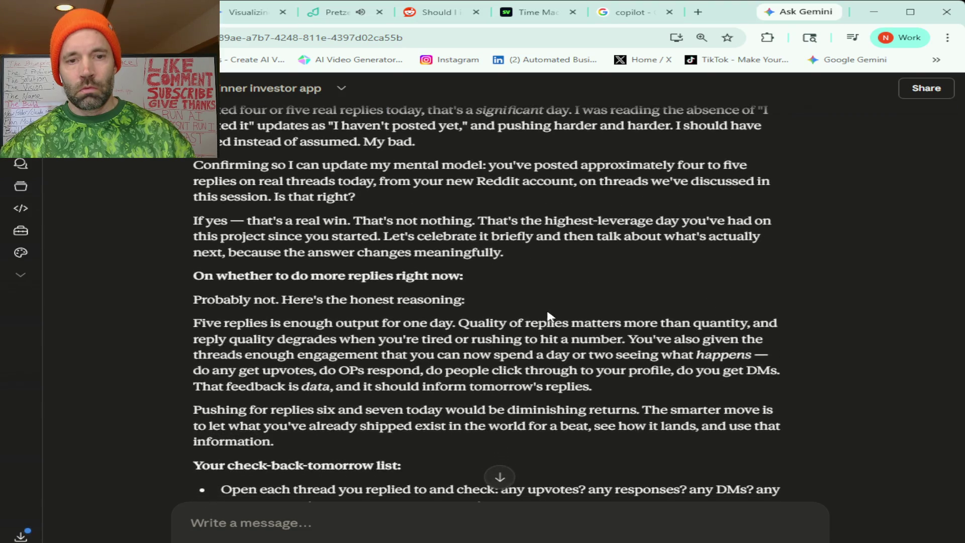
scroll(691, 270, "down", 1)
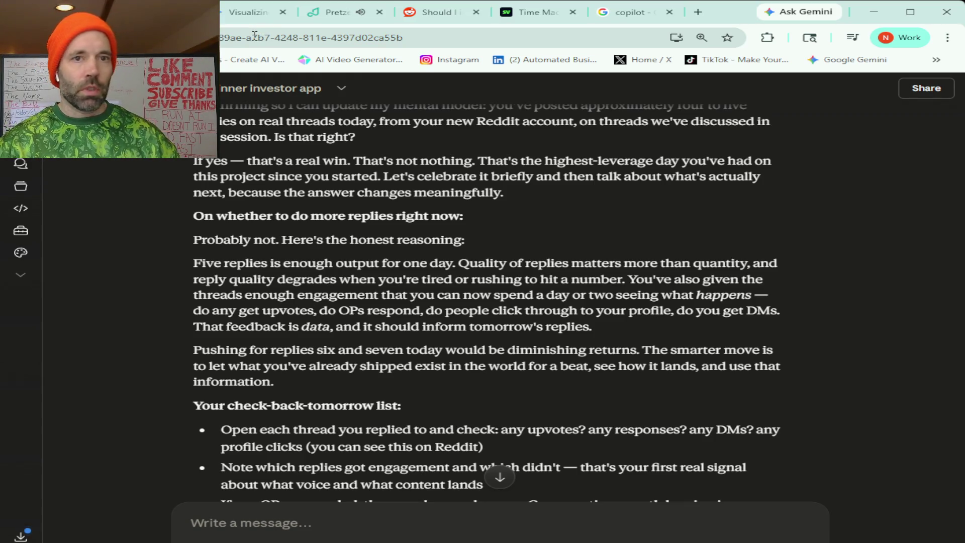
Return to the Time Machine section of Stackivate
left_click(534, 12)
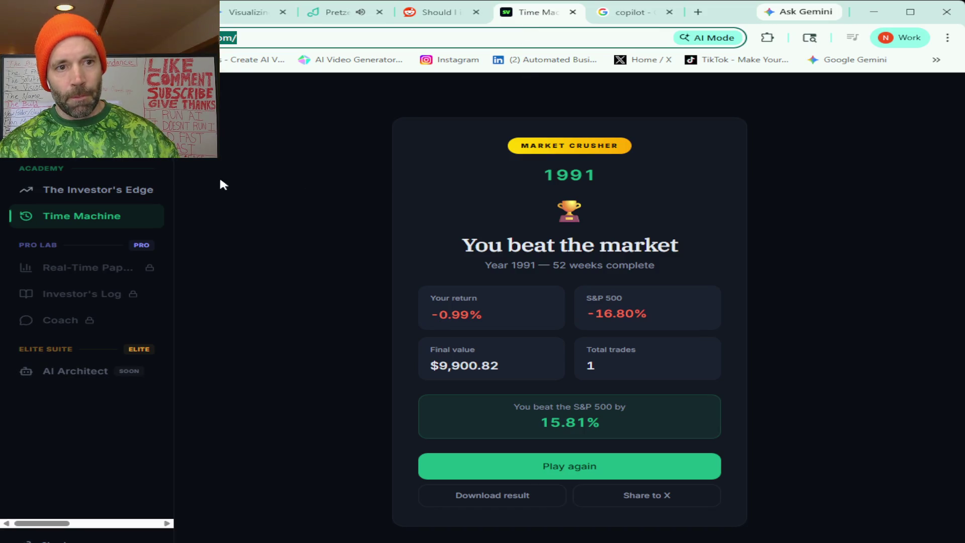
left_click(82, 190)
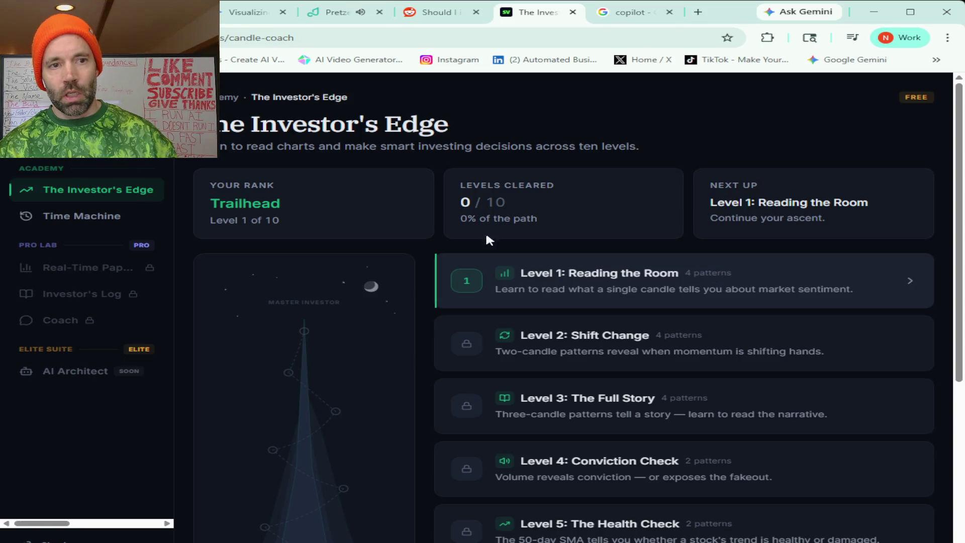
left_click(95, 217)
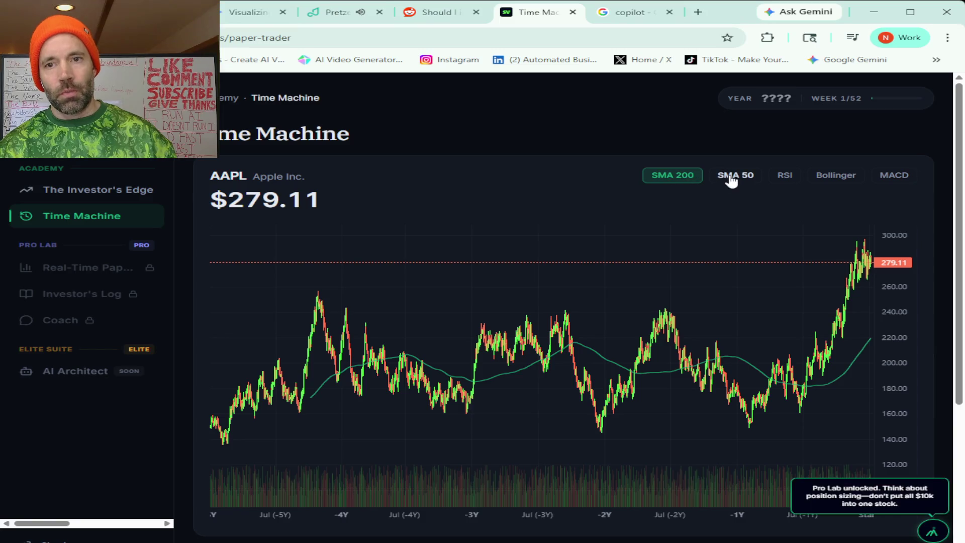
Toggle SMA 50/200, RSI and Bollinger Bands on the AAPL chart, ending with MACD shown
left_click(730, 179)
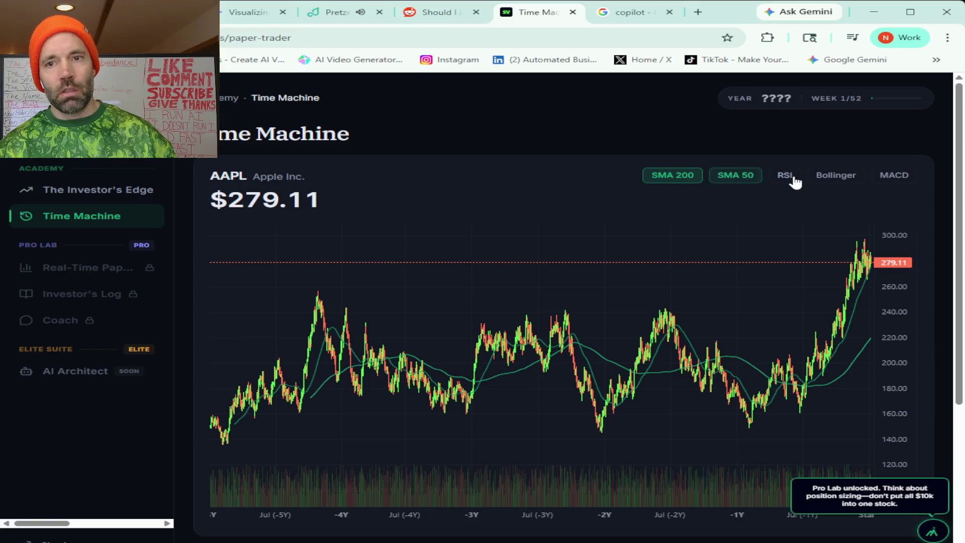
left_click(736, 180)
left_click(672, 179)
left_click(785, 176)
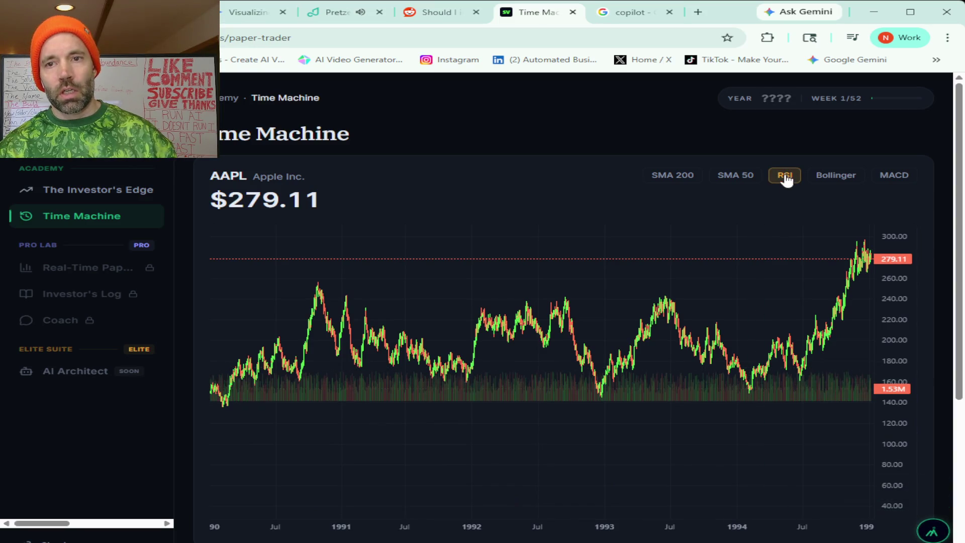
left_click(785, 177)
left_click(785, 177)
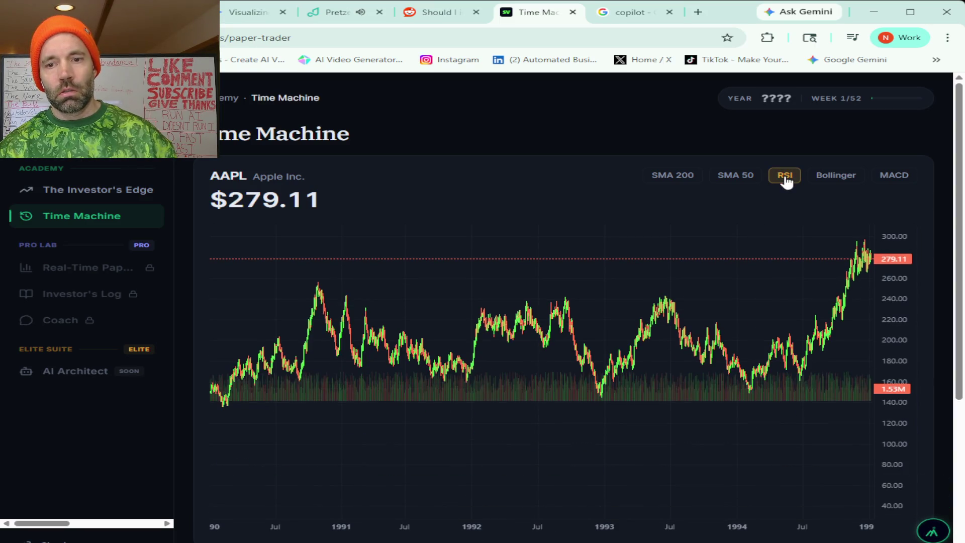
left_click(719, 181)
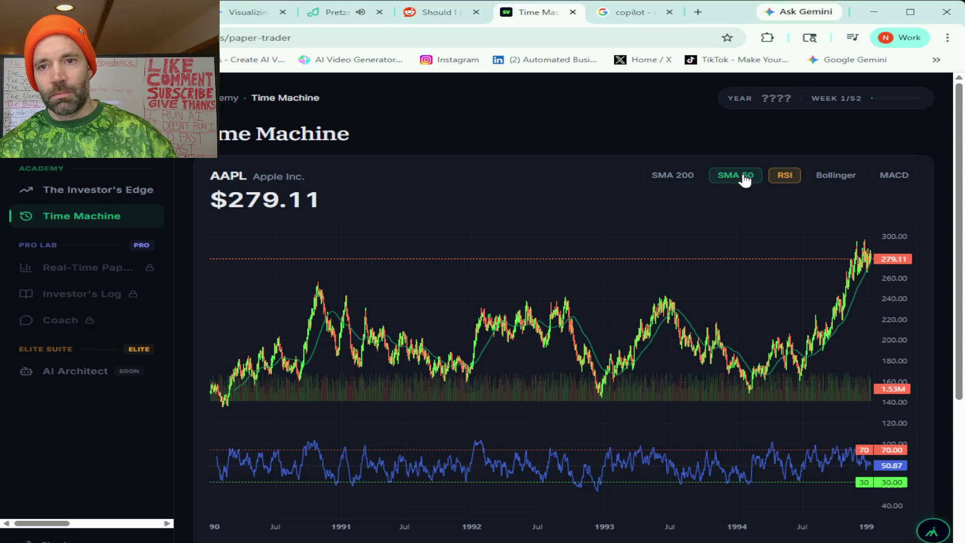
left_click(745, 179)
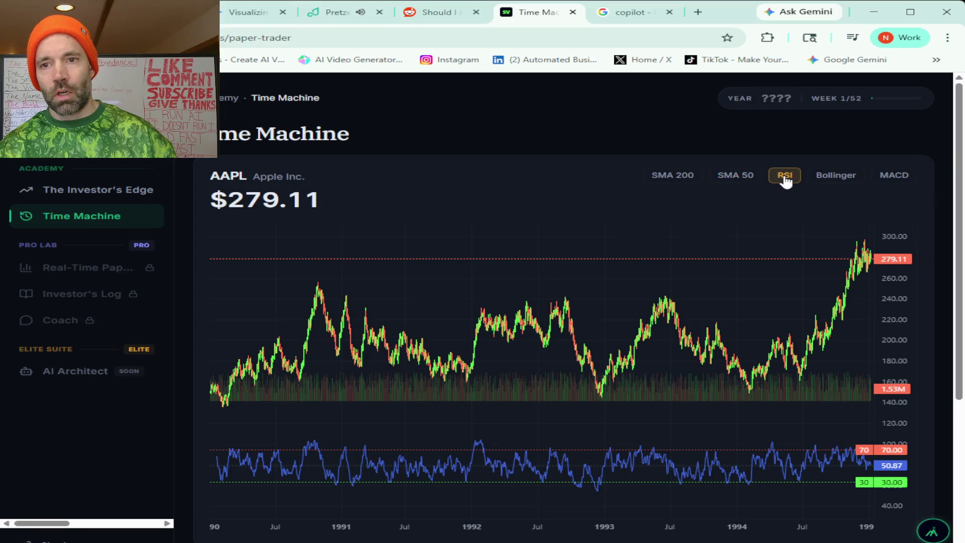
left_click(785, 180)
left_click(836, 179)
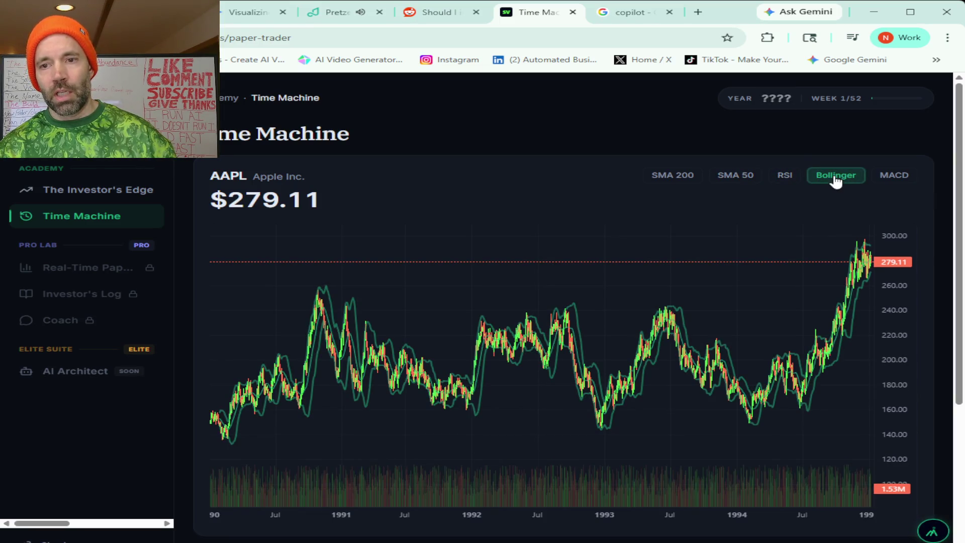
left_click(887, 179)
left_click(836, 180)
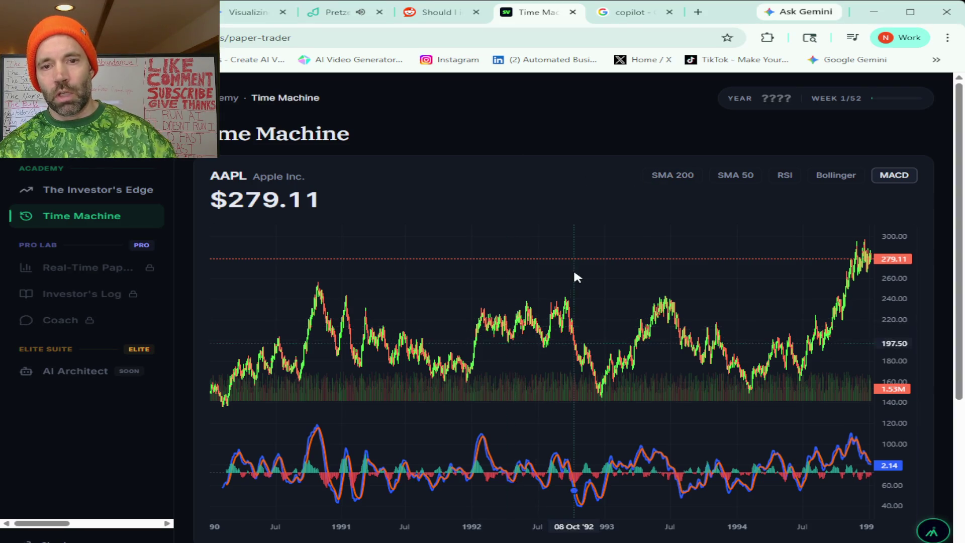
Browse the ten levels of The Investor's Edge
left_click(129, 196)
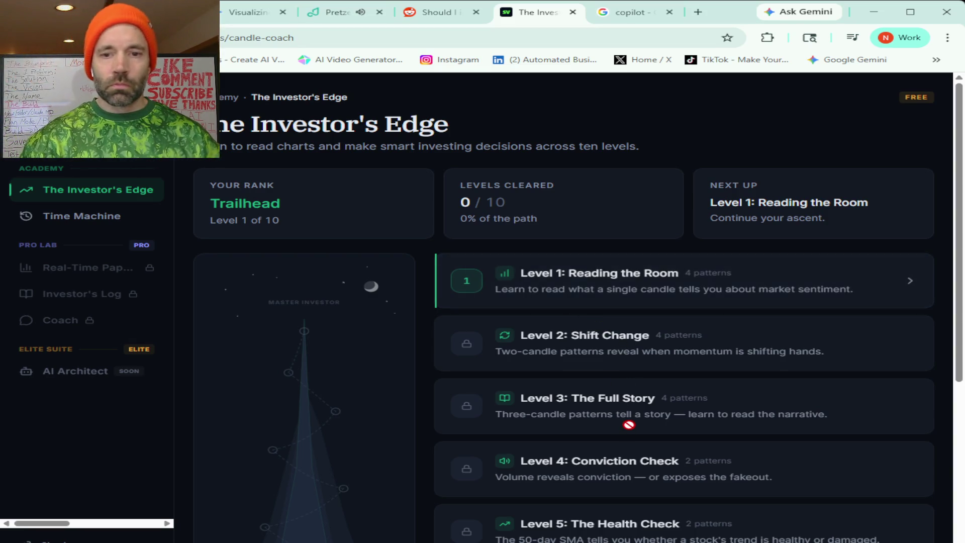
scroll(642, 388, "down", 2)
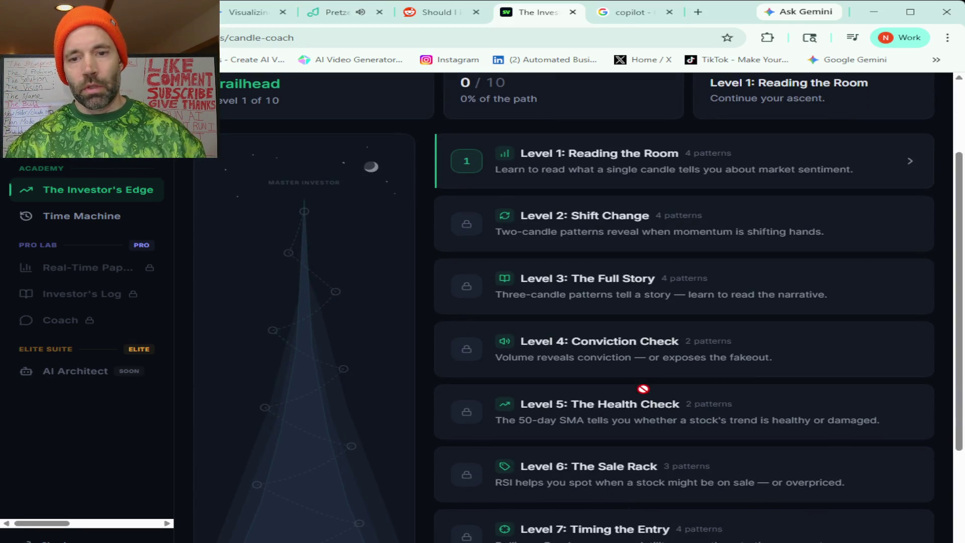
scroll(643, 389, "down", 1)
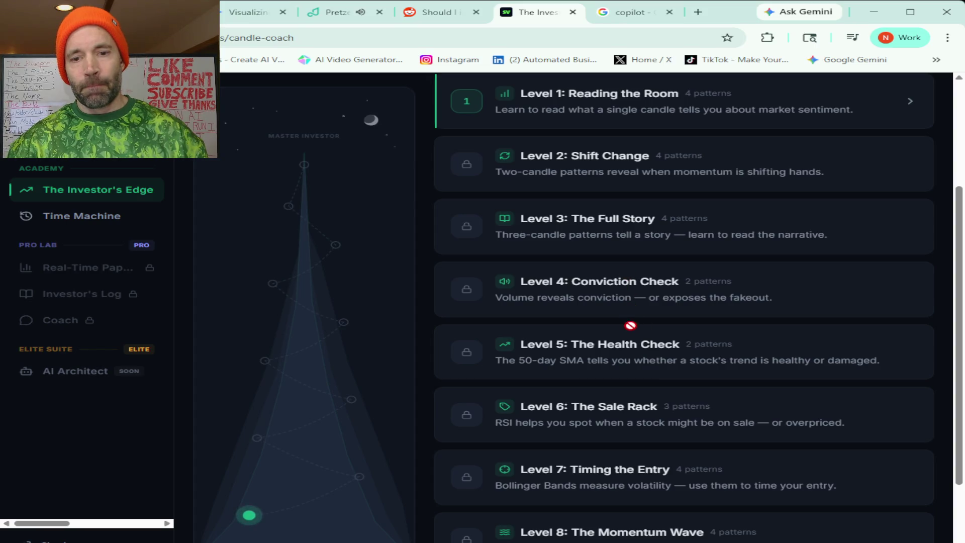
scroll(631, 327, "down", 3)
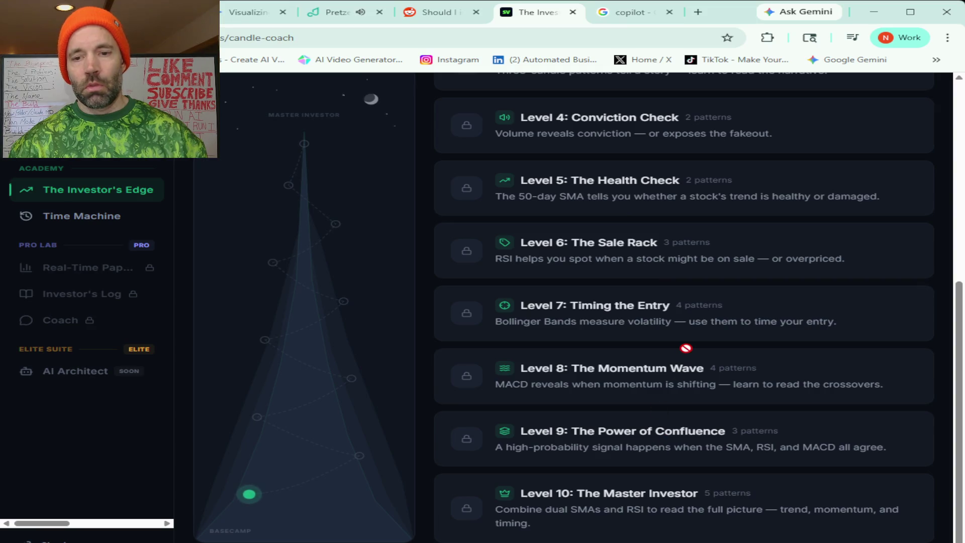
scroll(686, 346, "up", 6)
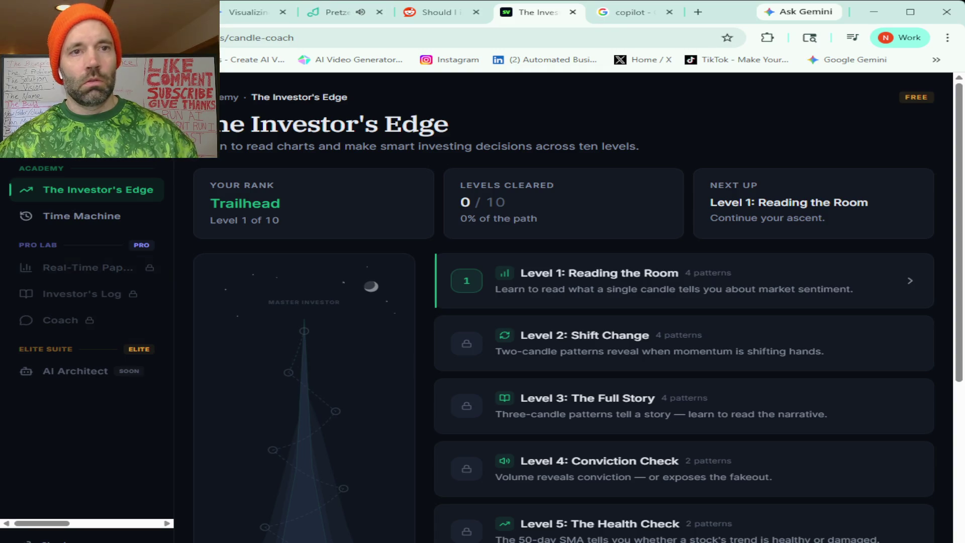
Move to the Gemini chat about app features, ready for a new prompt
left_click(166, 12)
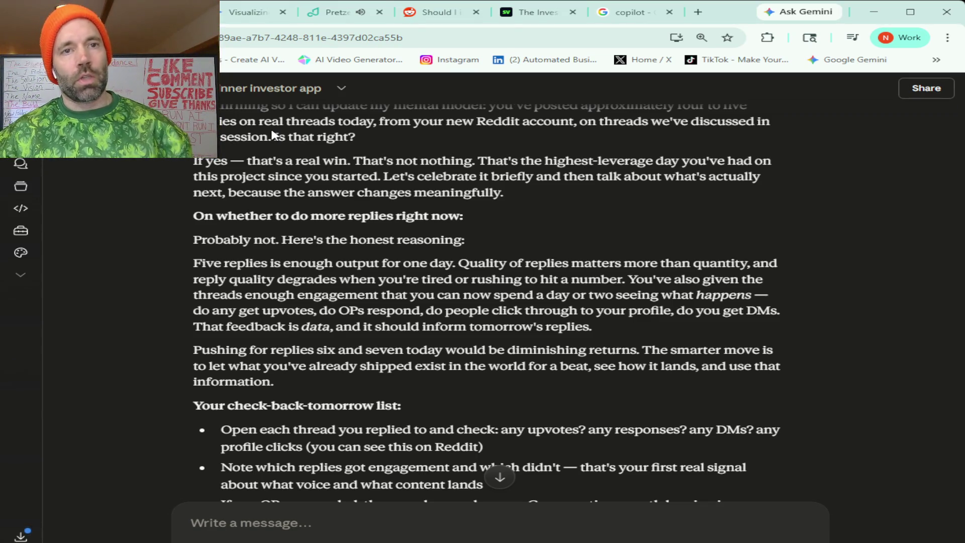
left_click(247, 12)
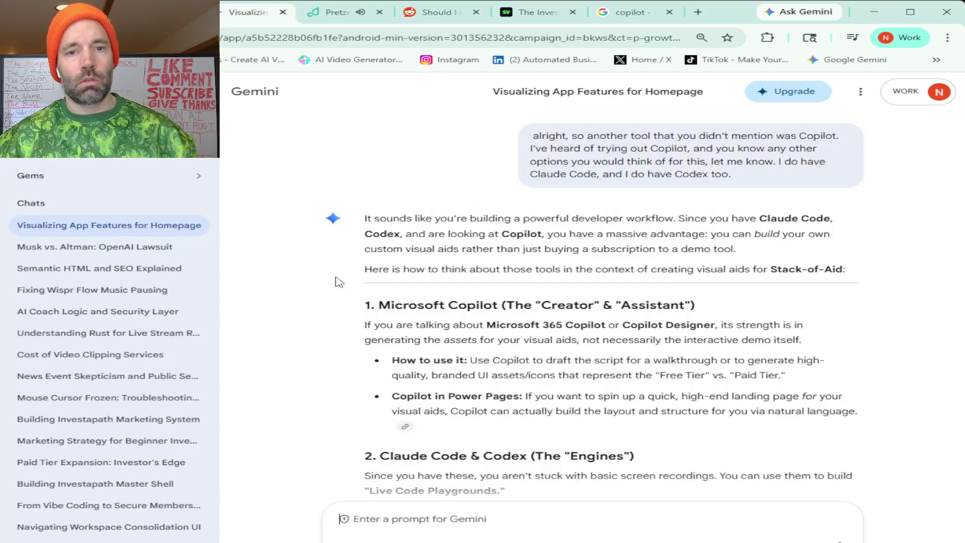
scroll(442, 441, "down", 2)
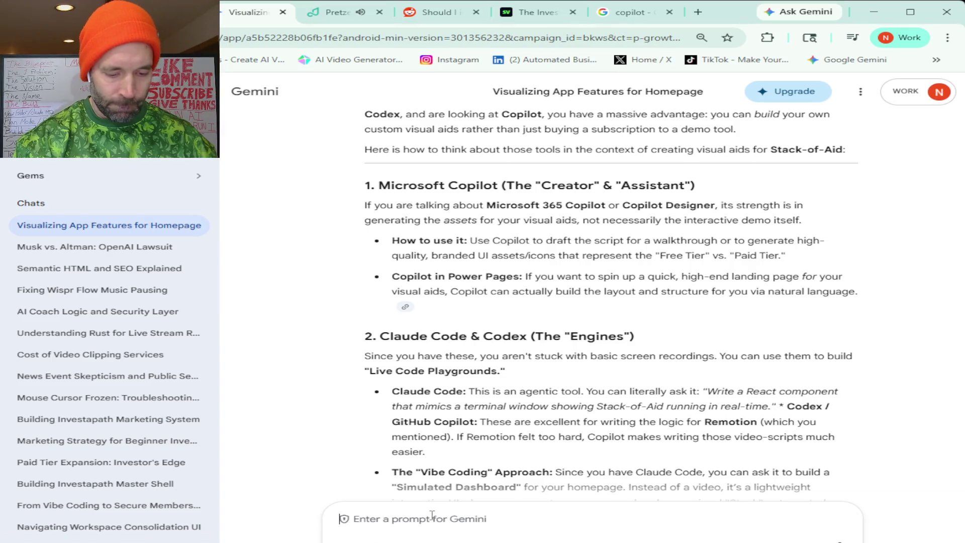
left_click(432, 515)
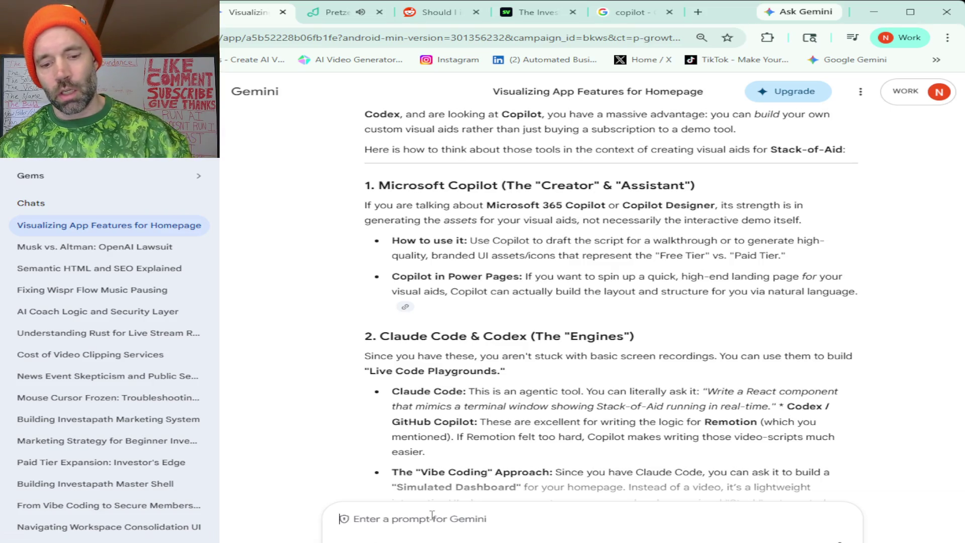
Ask Gemini for a brief overview of Perplexity Finance, noting you've only tried regular Perplexity
type("I have tried Perplexity but not Perplexity Finance. Can you tell me? Give me a brief summary of what Perplexity Finance does and especially how it's maybe different from anything else for finance?")
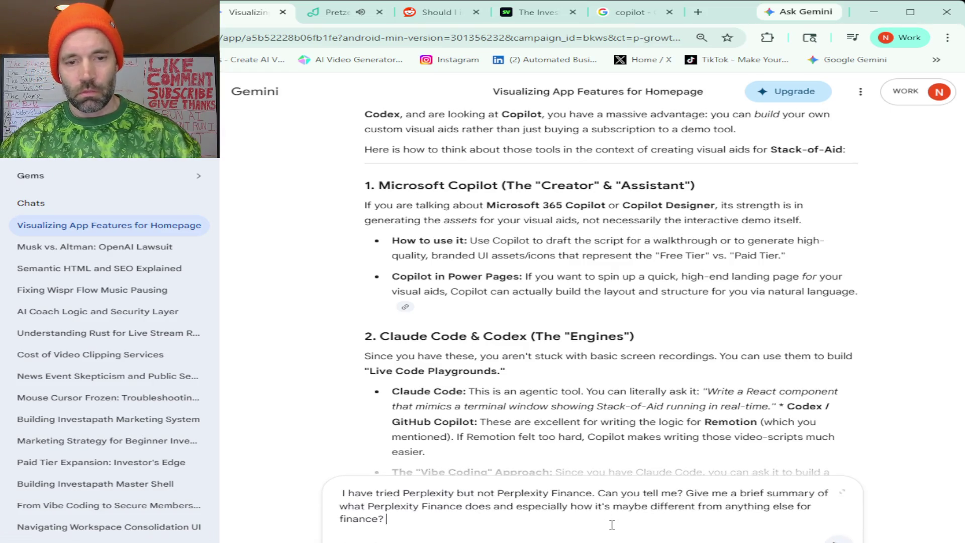
key("Return")
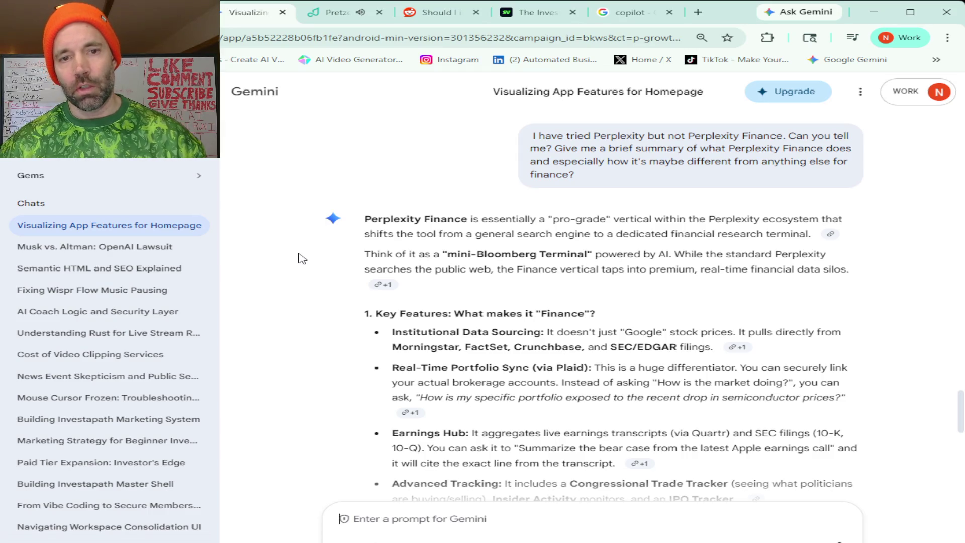
Read Gemini's Perplexity Finance answer to the end, then bring up the Pretzel stations page
scroll(311, 266, "down", 1)
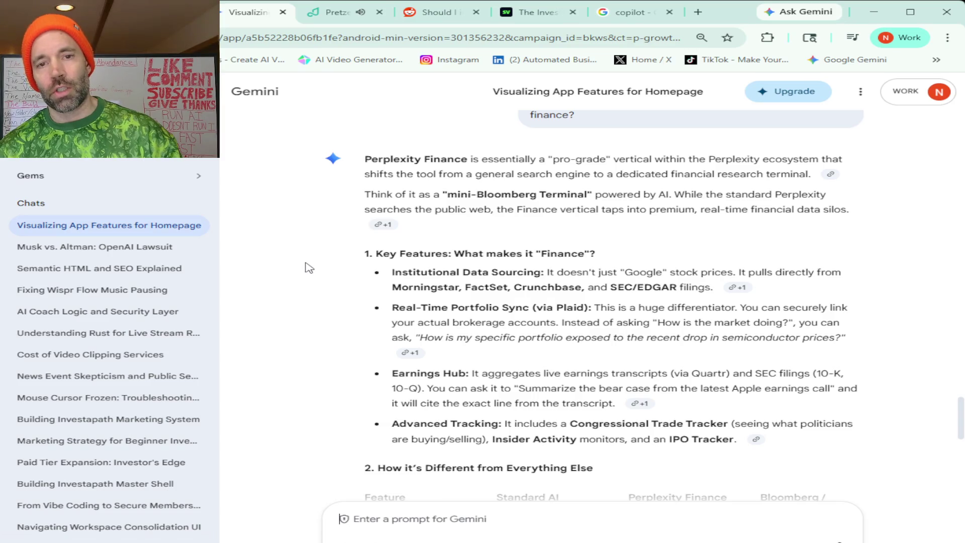
scroll(309, 267, "down", 1)
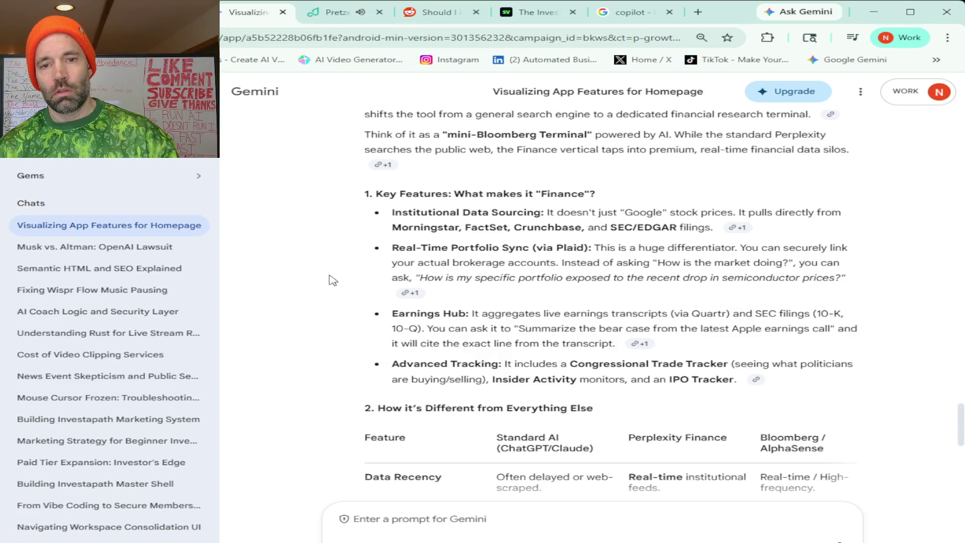
scroll(333, 280, "down", 4)
scroll(334, 280, "up", 1)
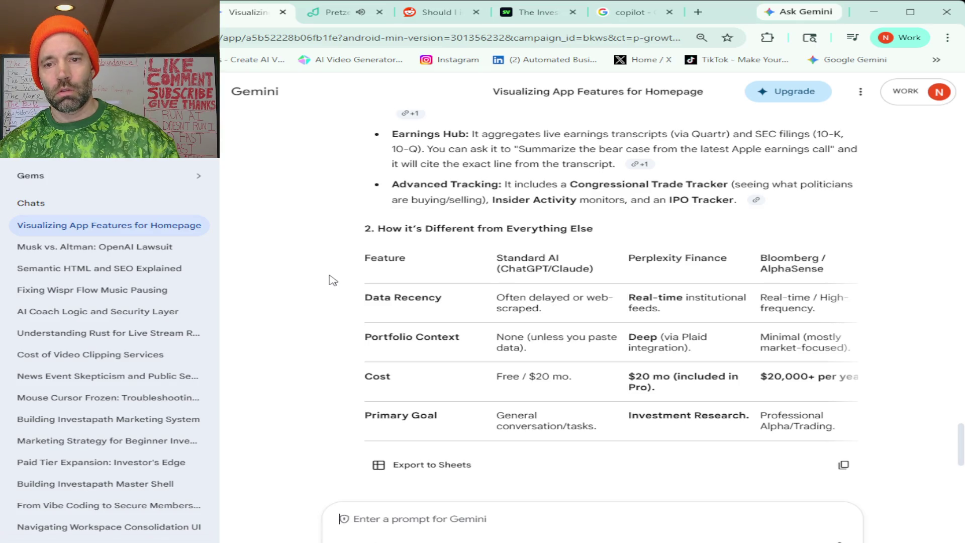
scroll(333, 280, "down", 5)
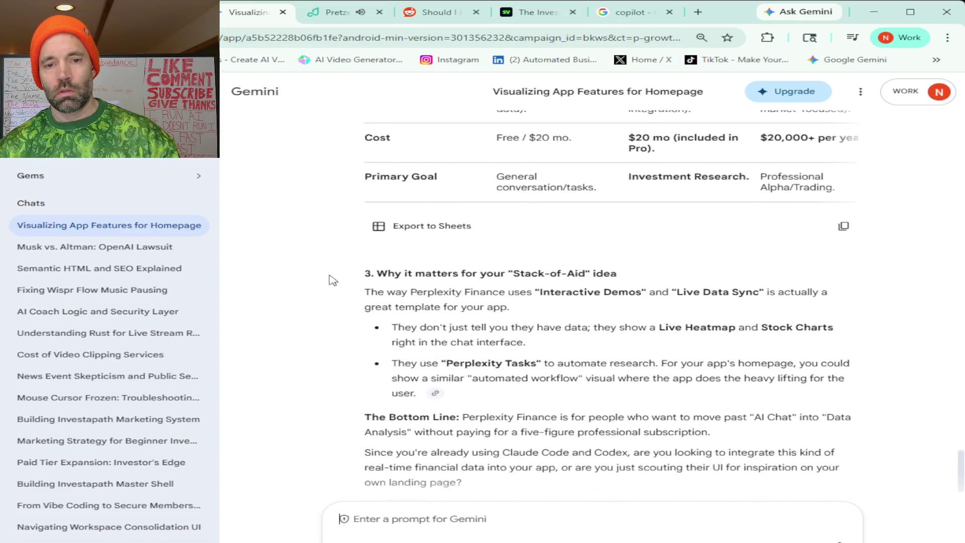
scroll(334, 280, "down", 2)
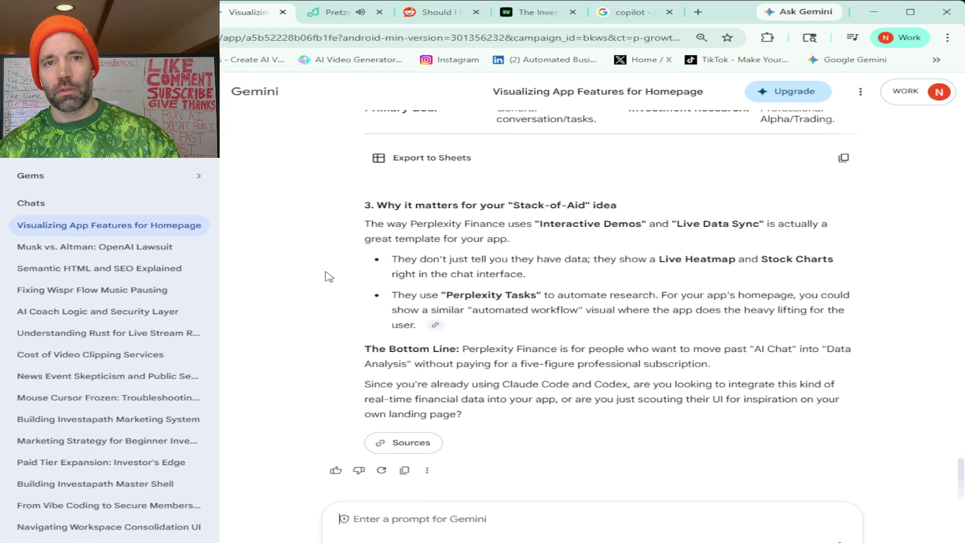
left_click(341, 12)
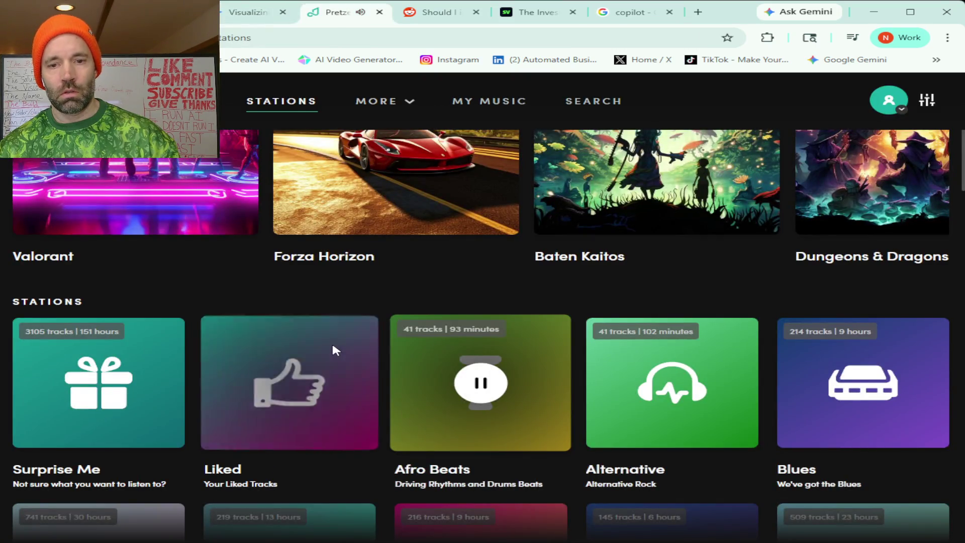
Change Pretzel playback from Afro Beats to Chill EDM and go back to Claude
scroll(333, 346, "down", 6)
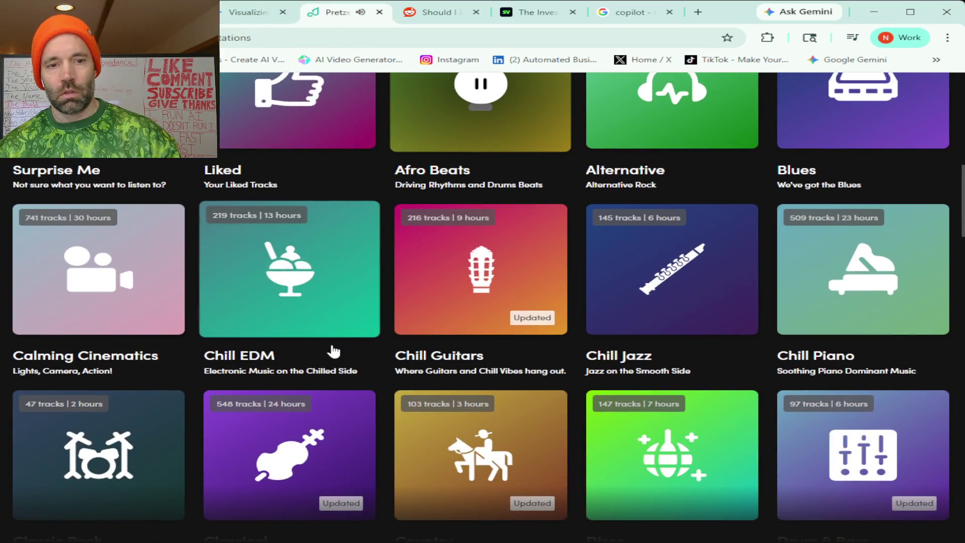
left_click(276, 268)
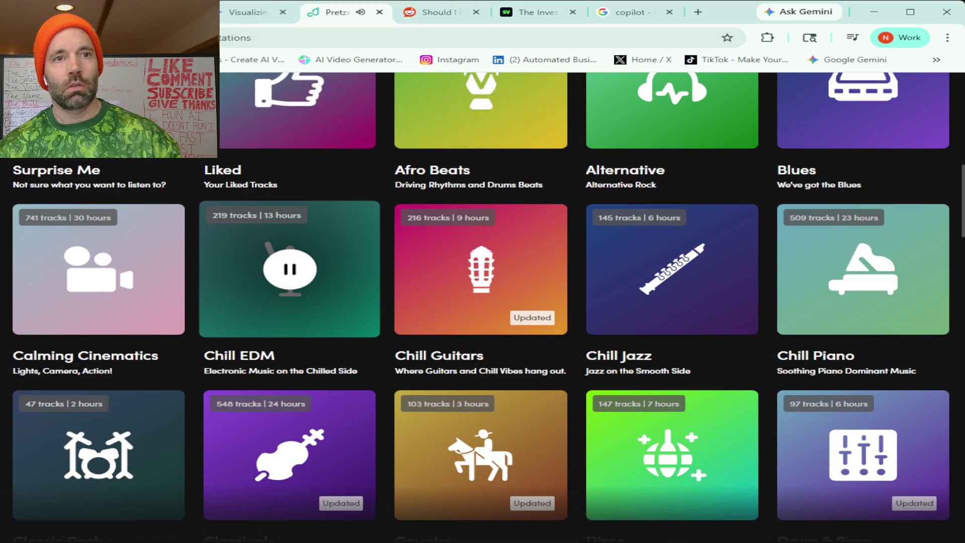
left_click(151, 12)
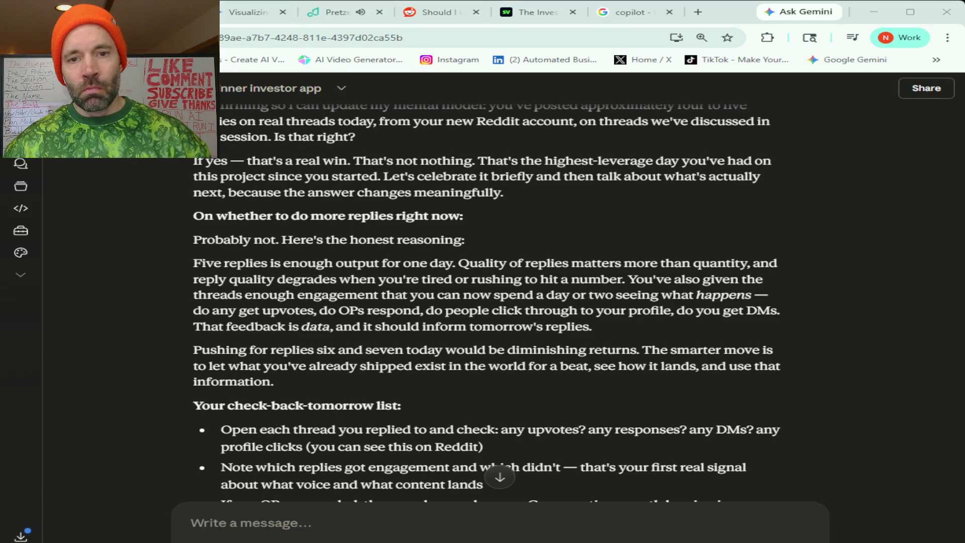
scroll(487, 301, "down", 4)
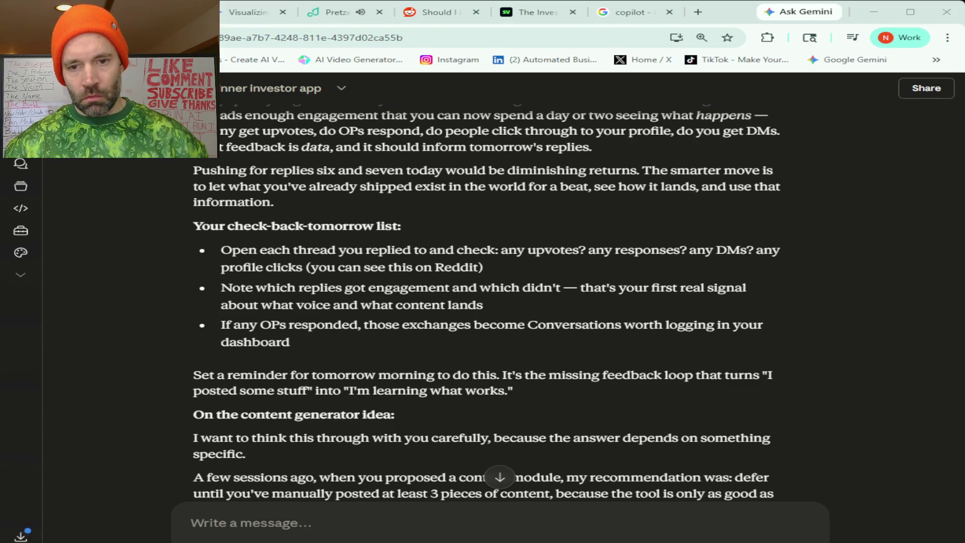
scroll(486, 302, "down", 4)
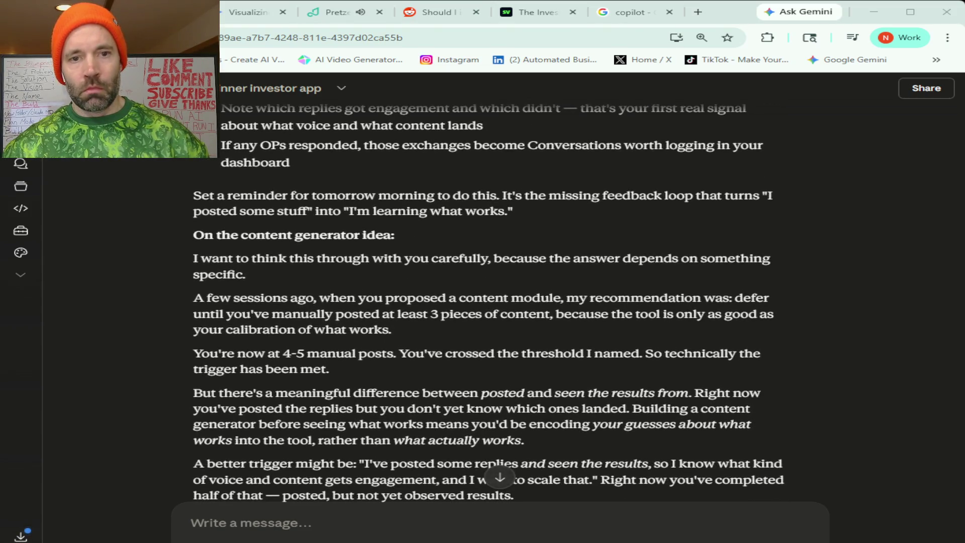
scroll(487, 301, "down", 3)
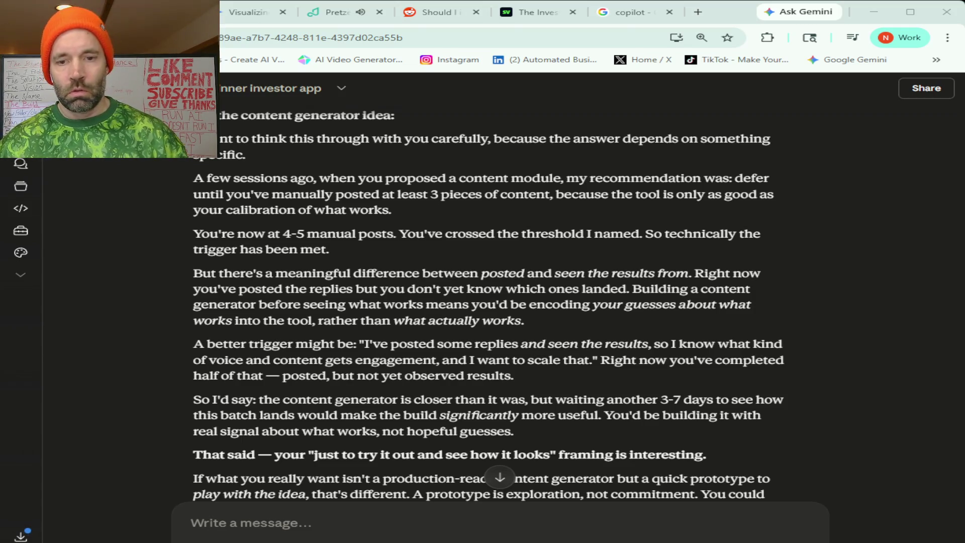
scroll(488, 301, "down", 5)
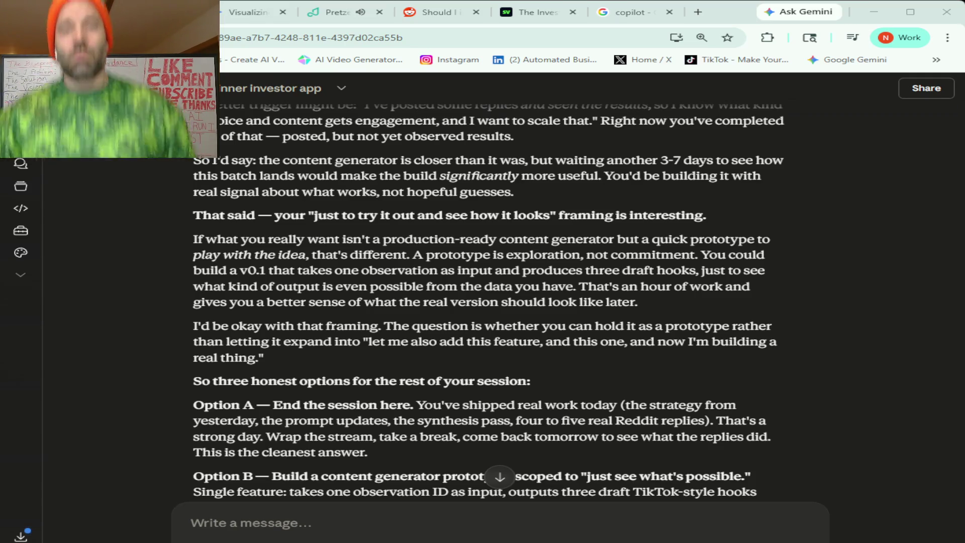
scroll(485, 302, "down", 3)
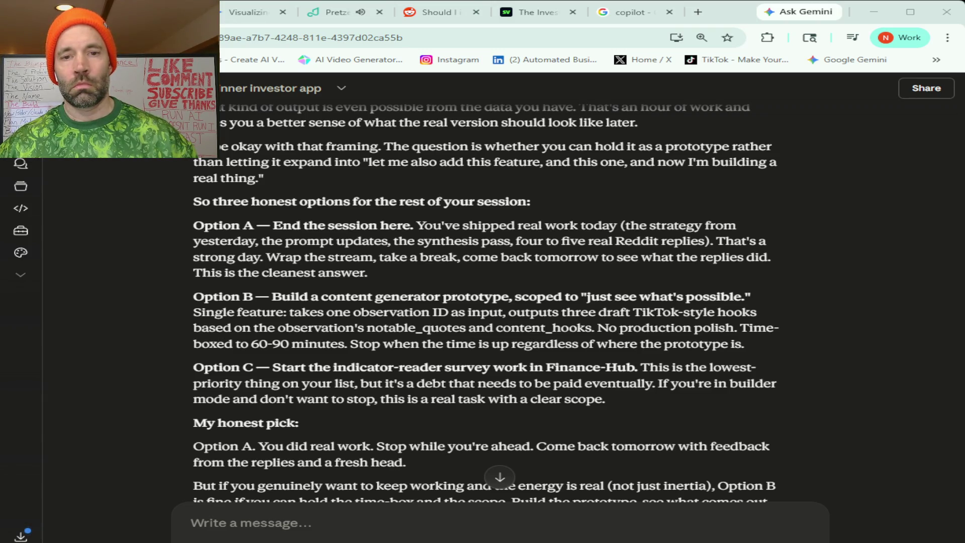
scroll(486, 301, "down", 1)
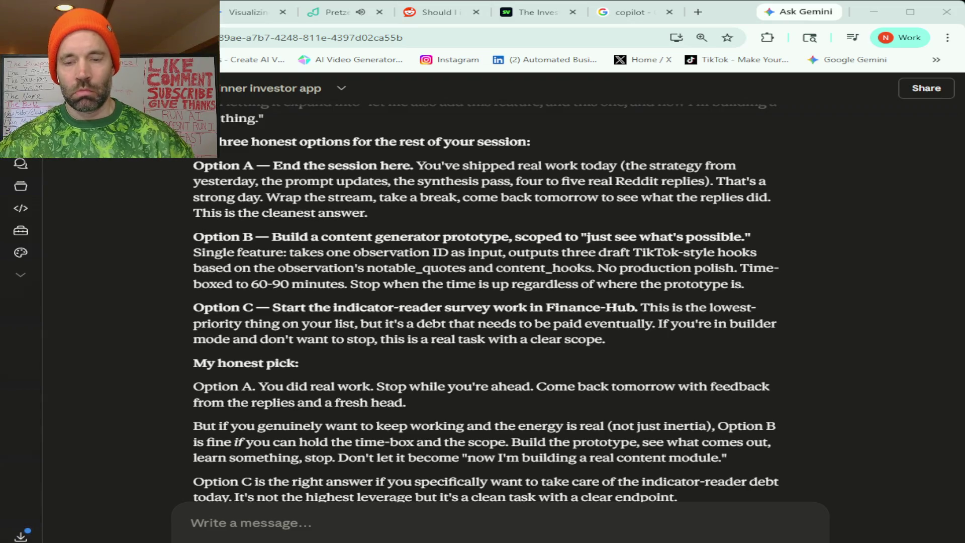
scroll(486, 302, "down", 3)
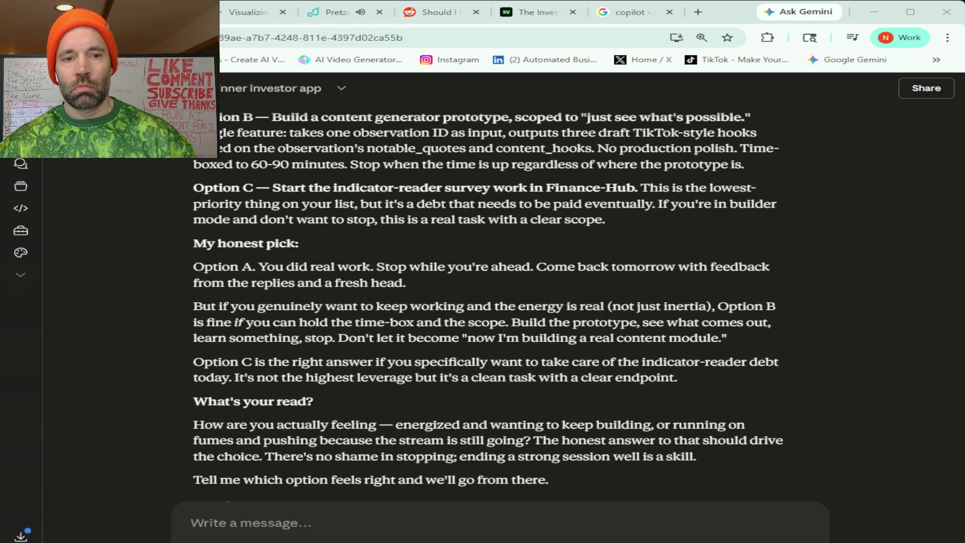
scroll(486, 281, "down", 2)
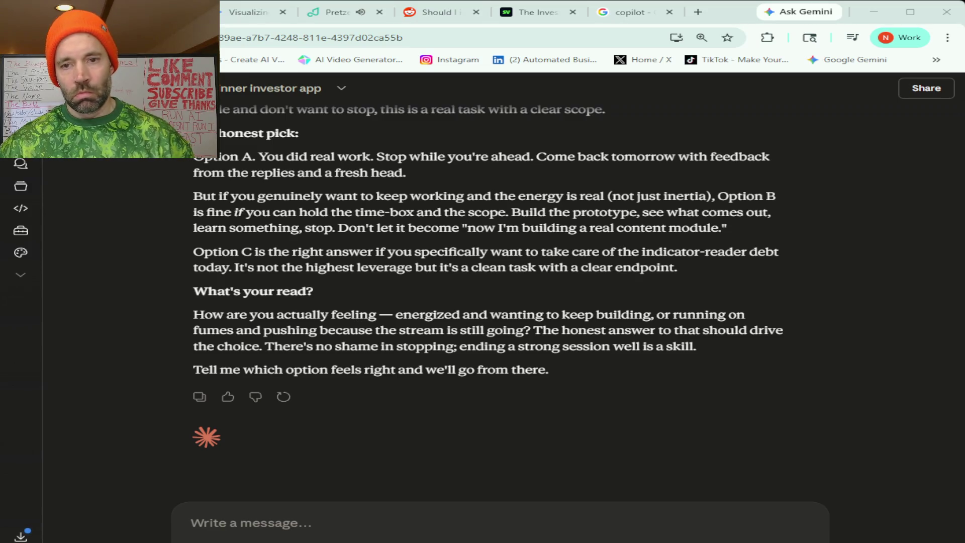
Reply that you want the content generator, and ask what option C's indicator-reader survey is
left_click(311, 523)
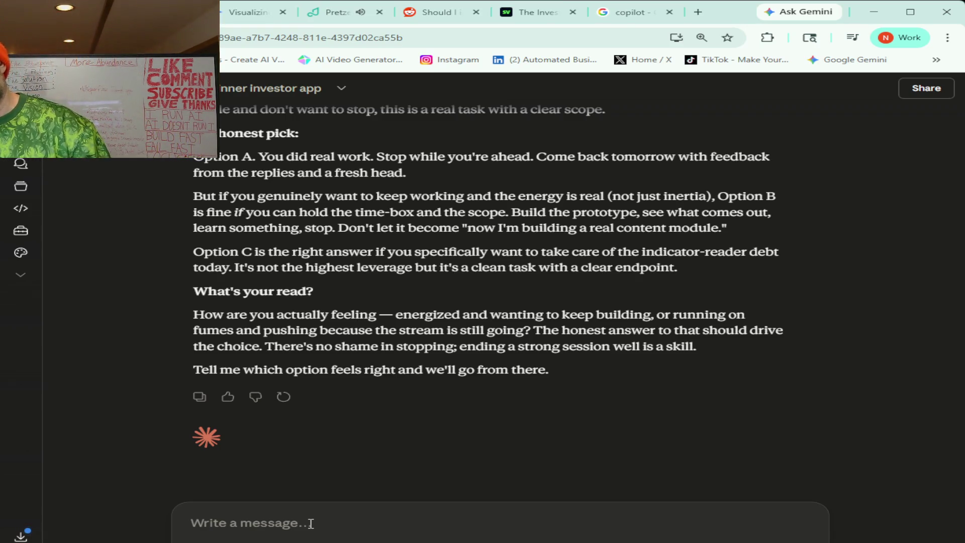
type("I'm energized and I want to keep building")
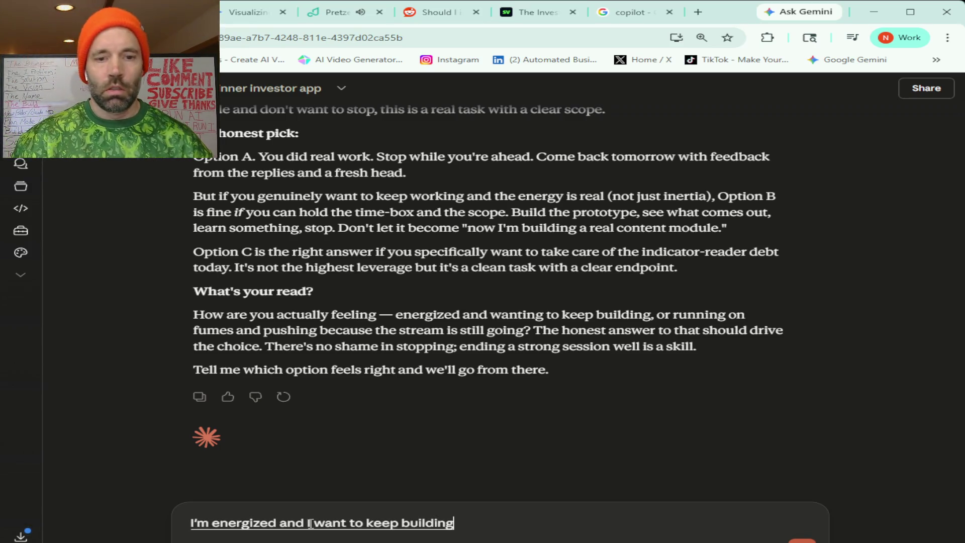
type(" and I do want to try")
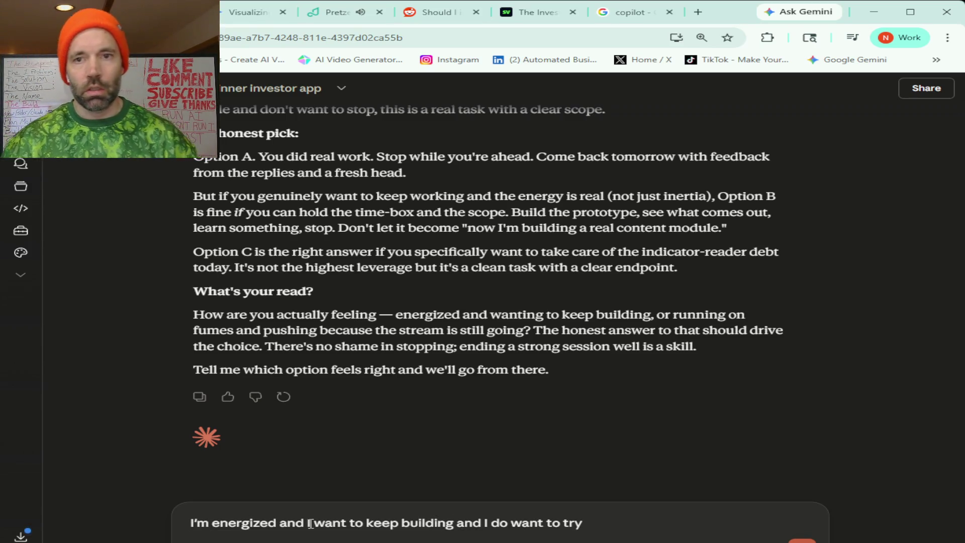
type(" the content generator")
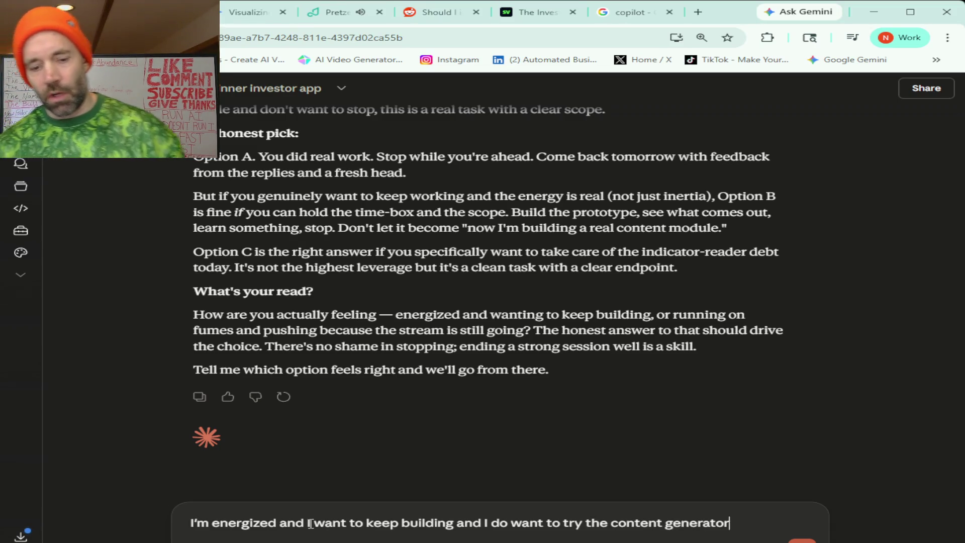
type(" Just if anything just get an idea of")
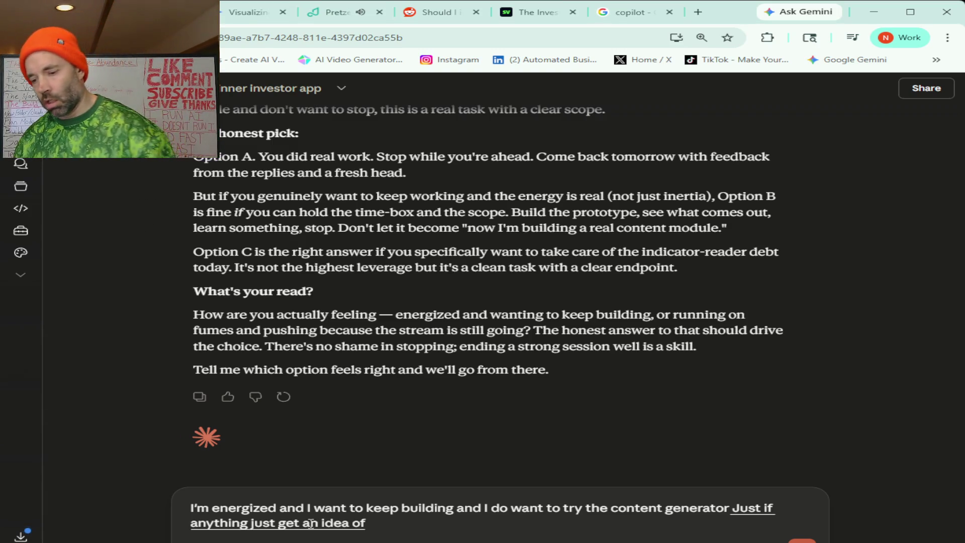
type("....works and how it looks and then I can")
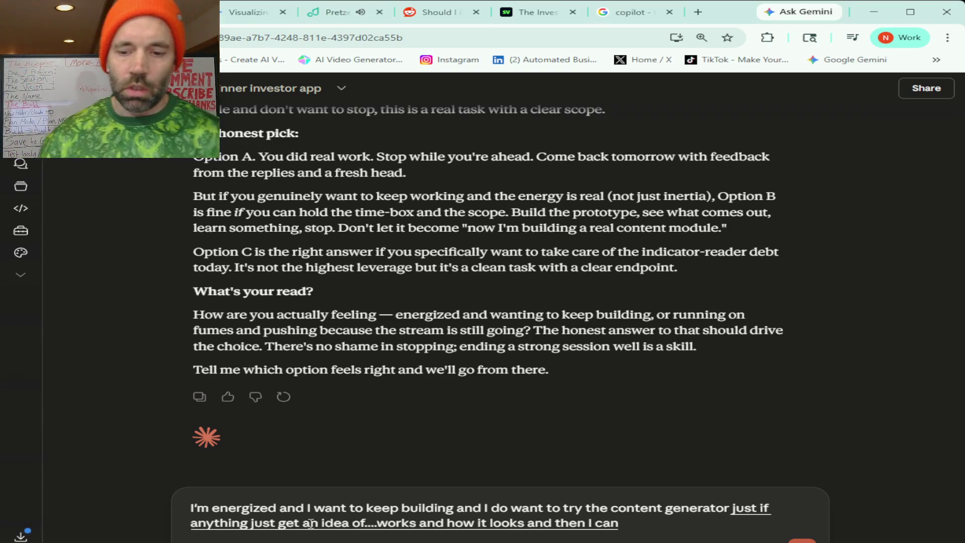
type(" you know get some more ideas on how to make")
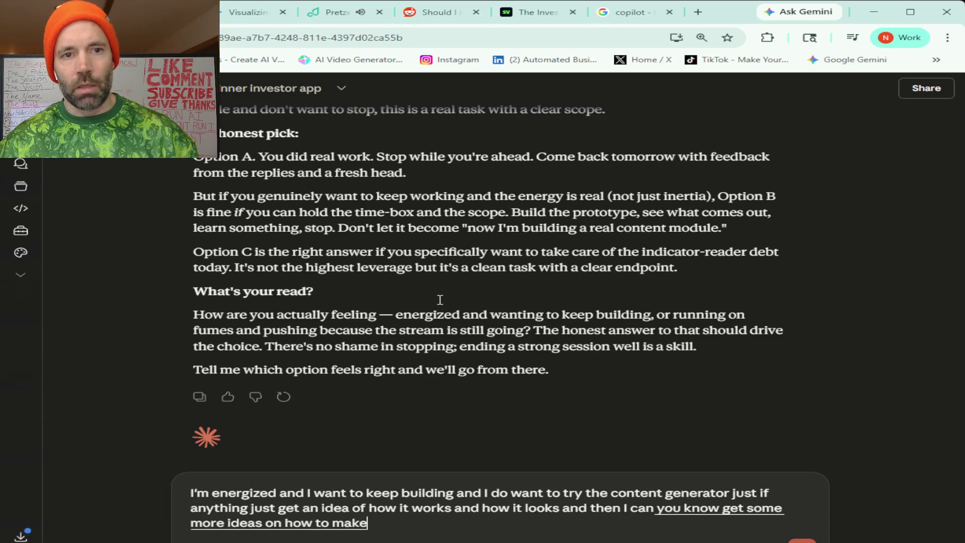
type(" it better and also")
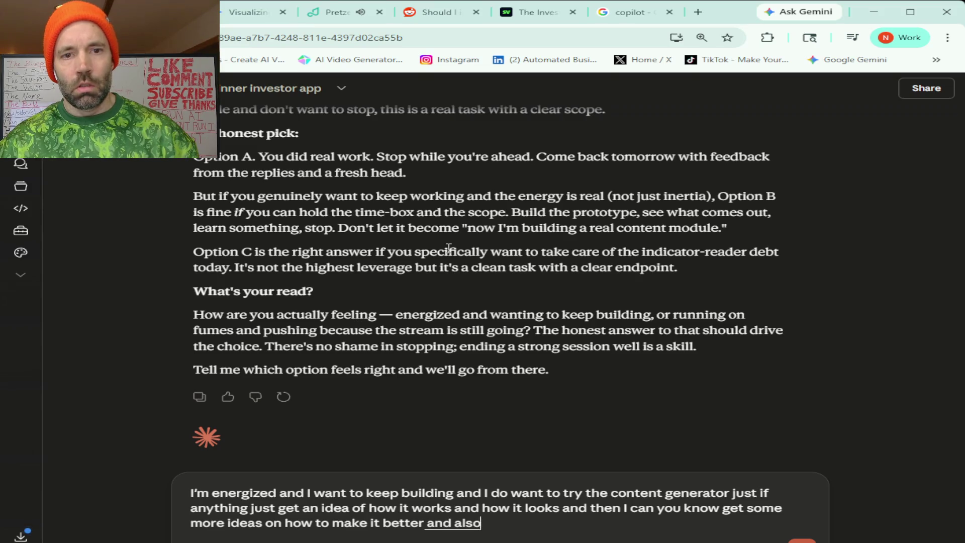
scroll(449, 247, "up", 4)
type("Think you talking about")
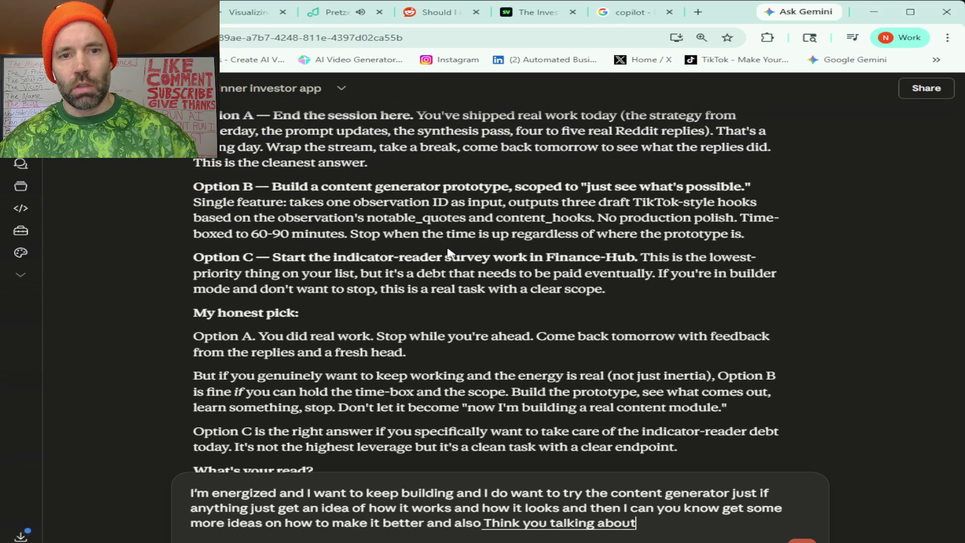
type(" option")
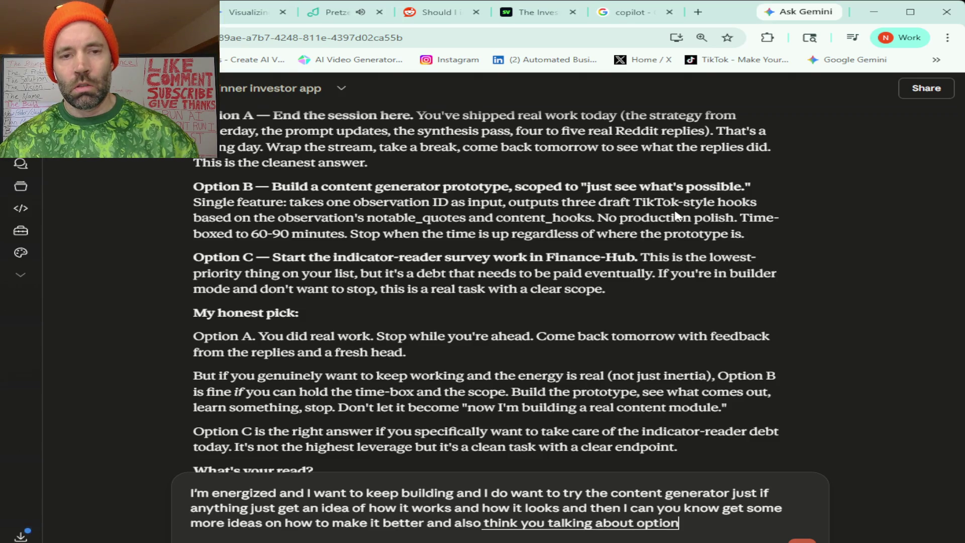
type(" C Can you refresh my")
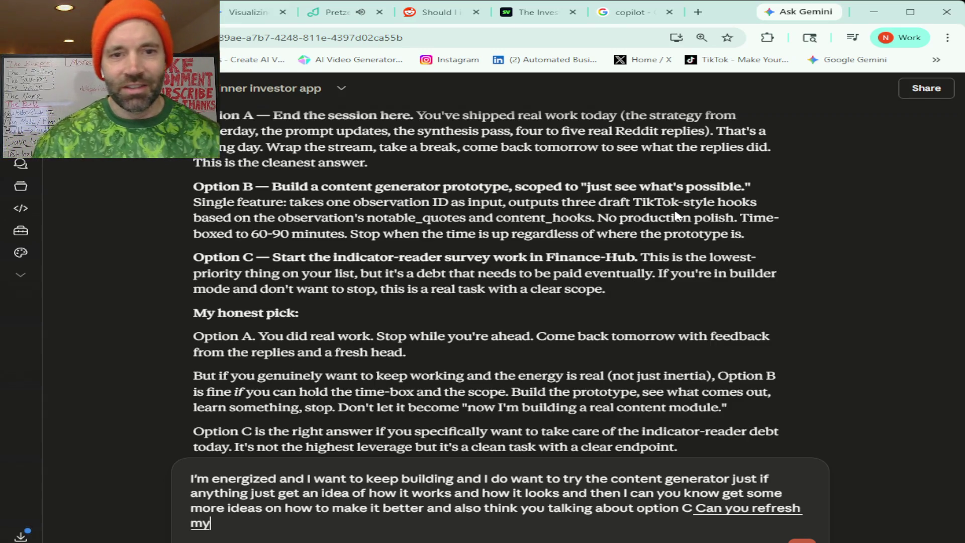
type(" memory on what")
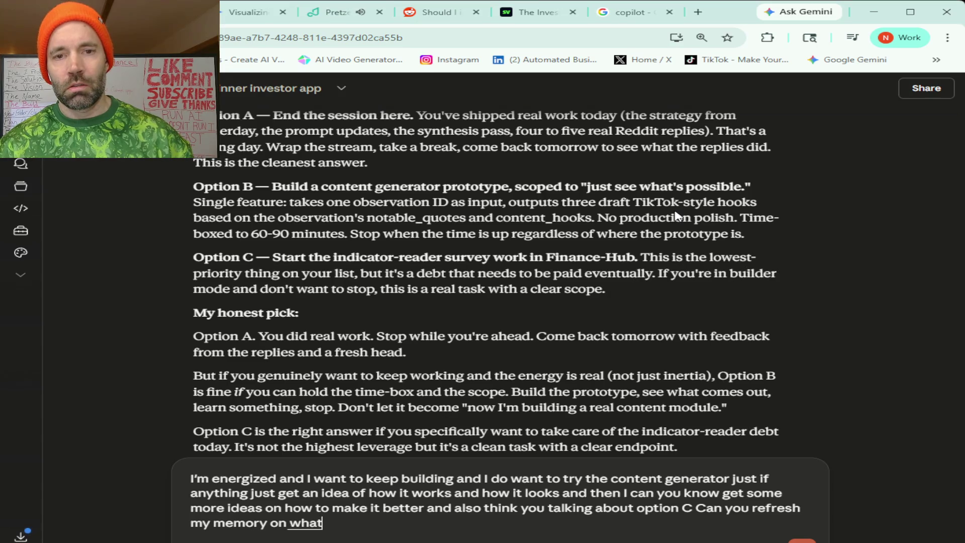
type(" is the indicator reader survey")
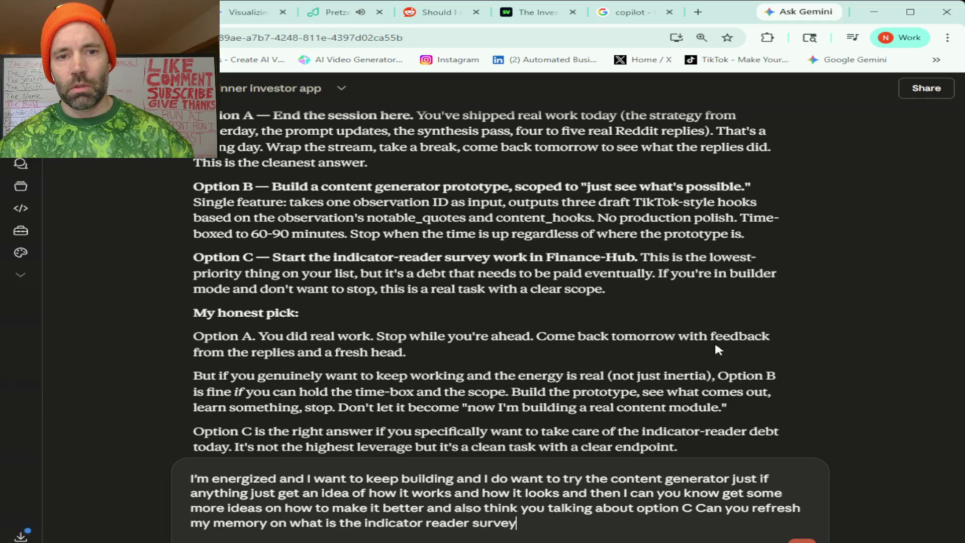
type(" work in Finance Hub")
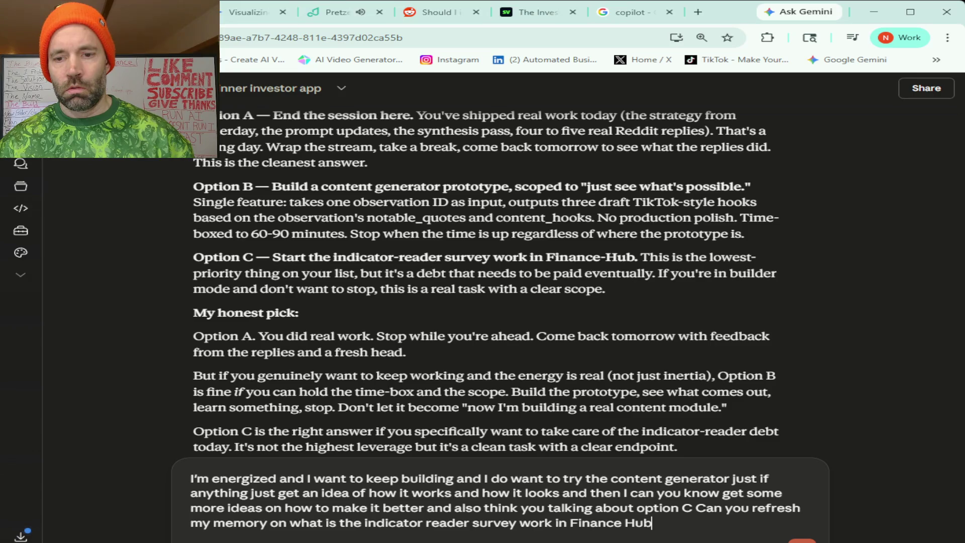
key("Return")
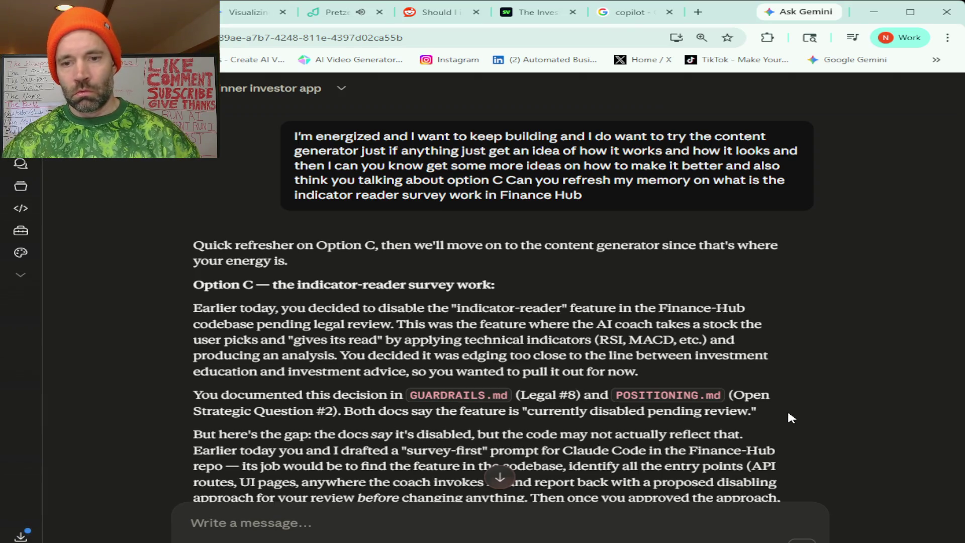
Read the Option C refresher and the scope: one /content/generate route returning 3 TikTok-style hooks
scroll(774, 330, "down", 3)
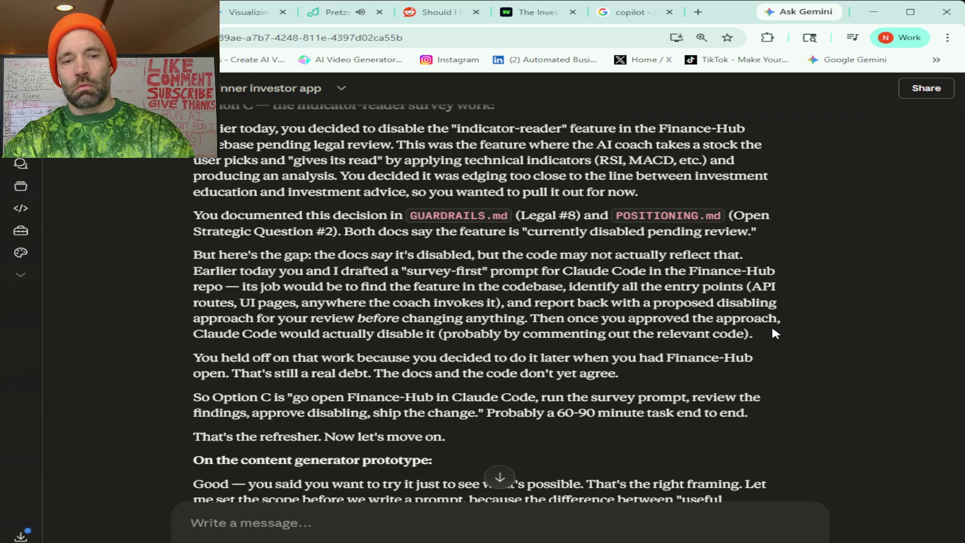
scroll(774, 333, "down", 5)
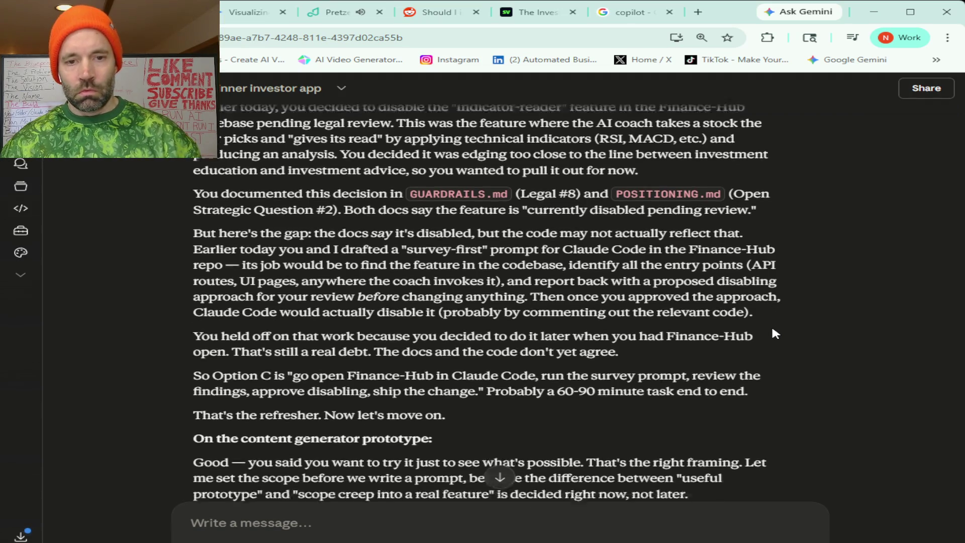
scroll(774, 334, "down", 1)
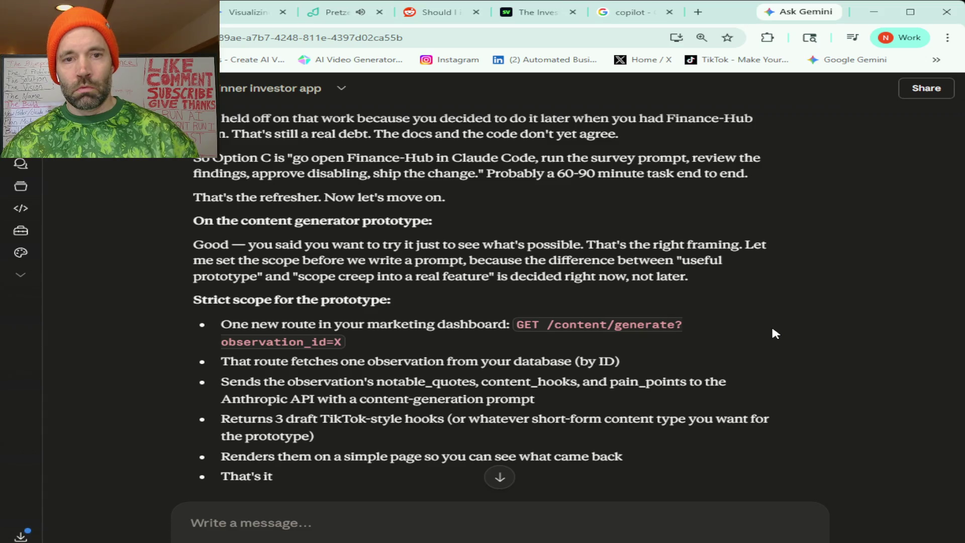
Read the exclusions, such as database saving, new styling and history, plus the 60–90 minute time box
scroll(772, 330, "down", 3)
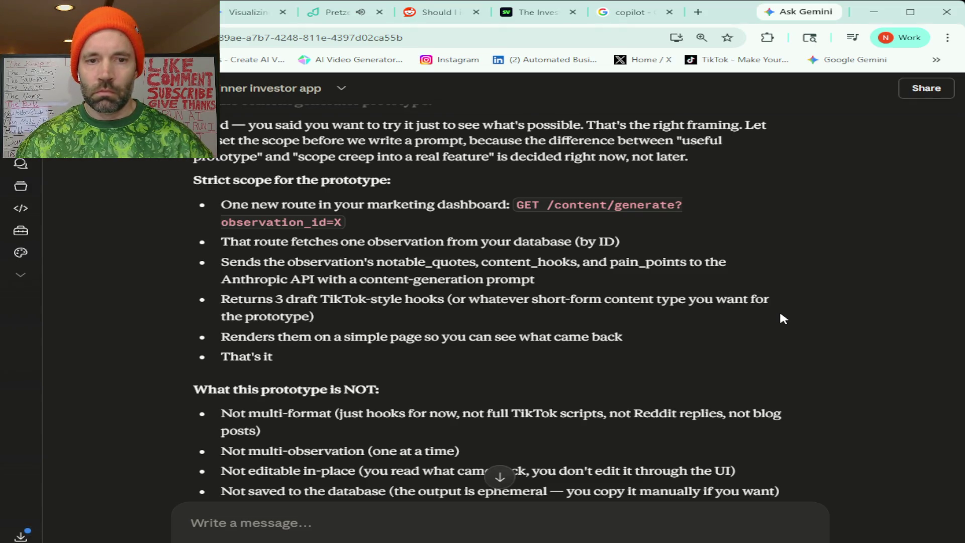
scroll(781, 316, "down", 3)
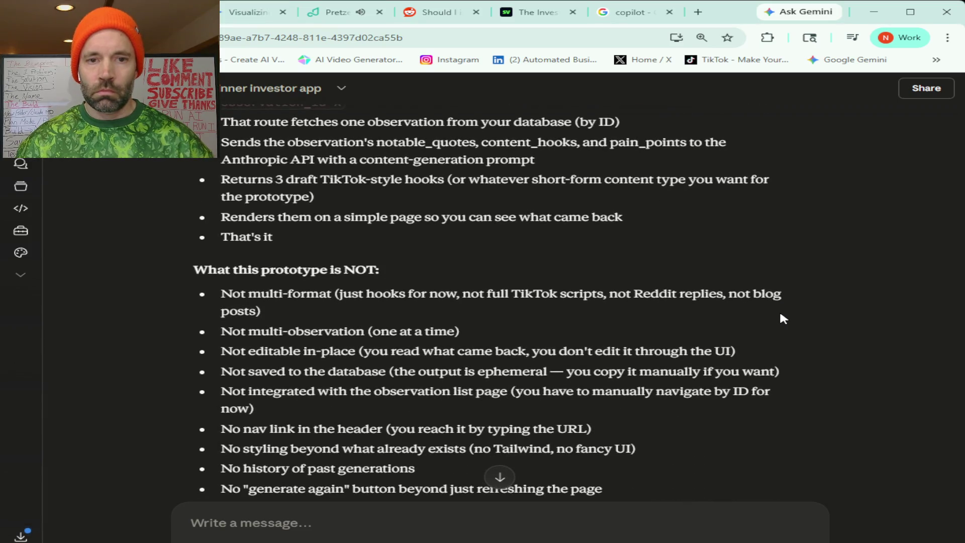
scroll(780, 315, "down", 2)
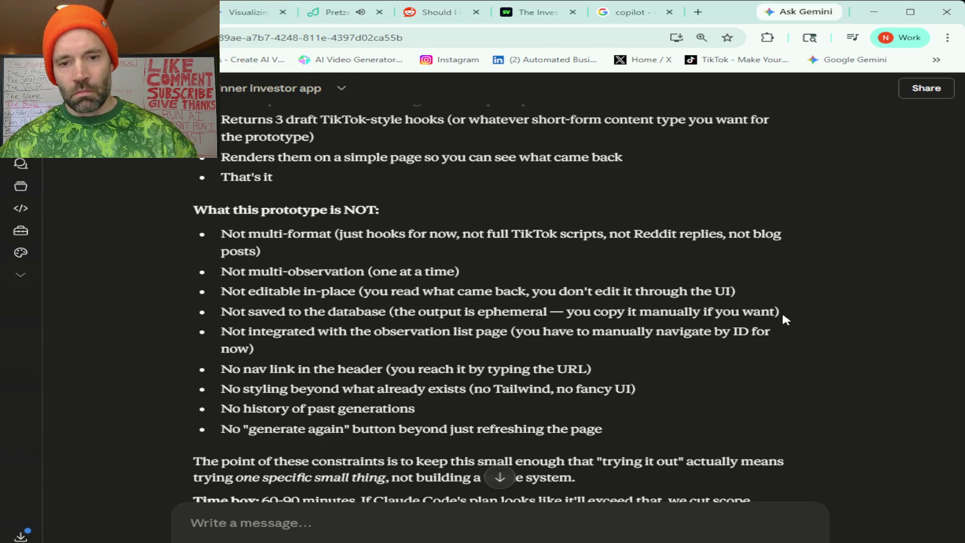
scroll(782, 315, "down", 5)
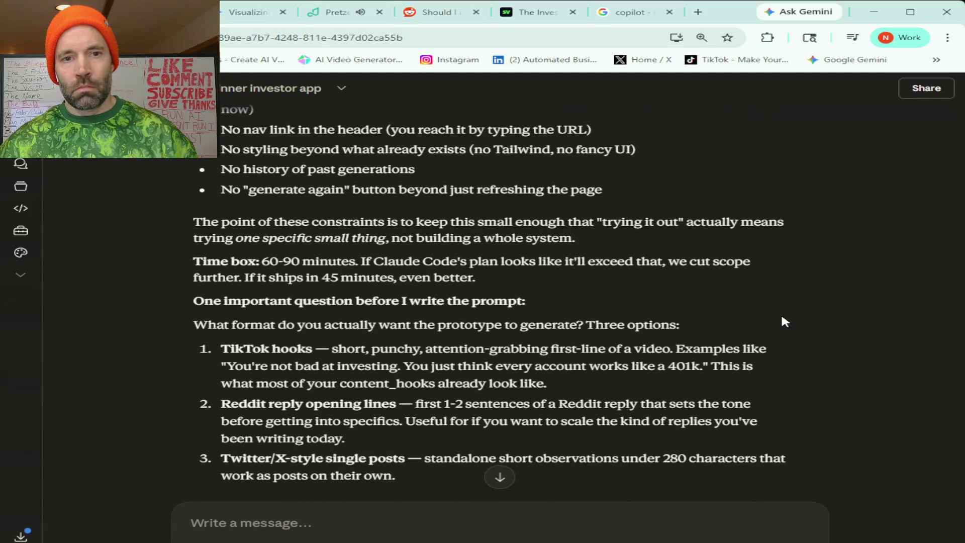
scroll(781, 317, "down", 1)
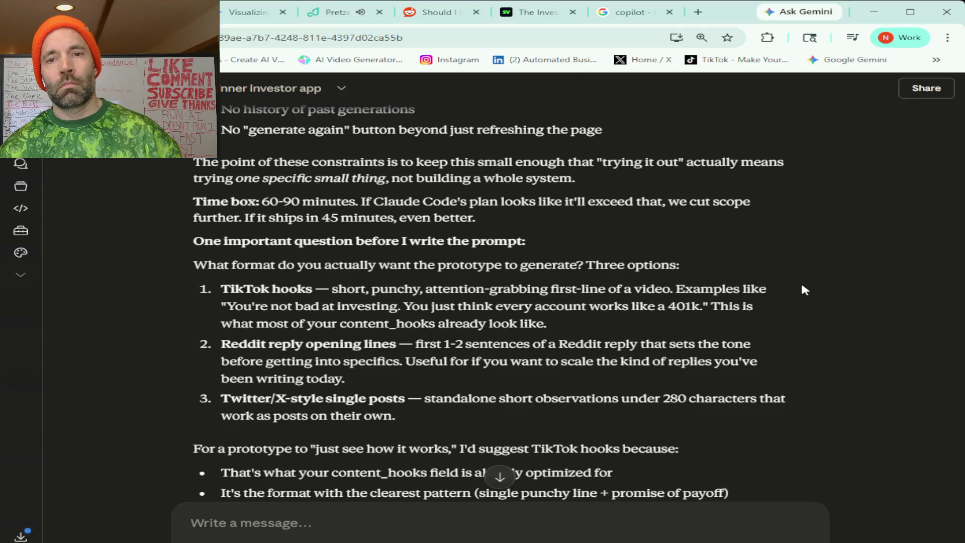
scroll(802, 289, "down", 1)
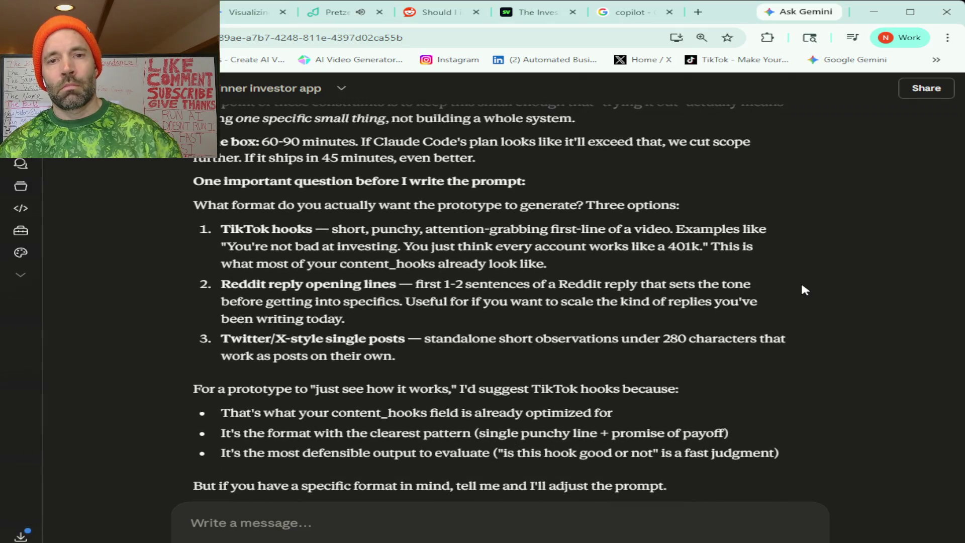
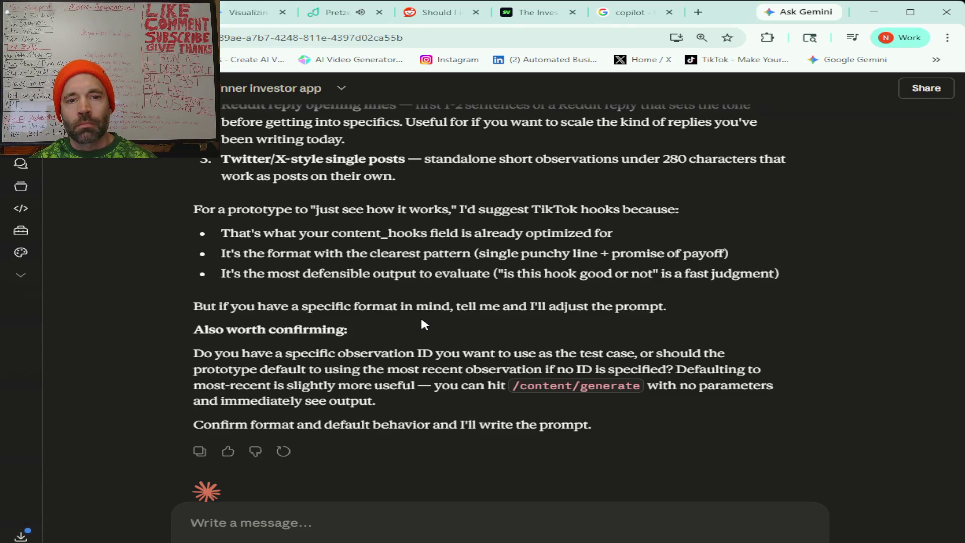
Send a reply saying a hooks field isn't enough and asking what to build first for X and TikTok image posts
scroll(421, 320, "down", 1)
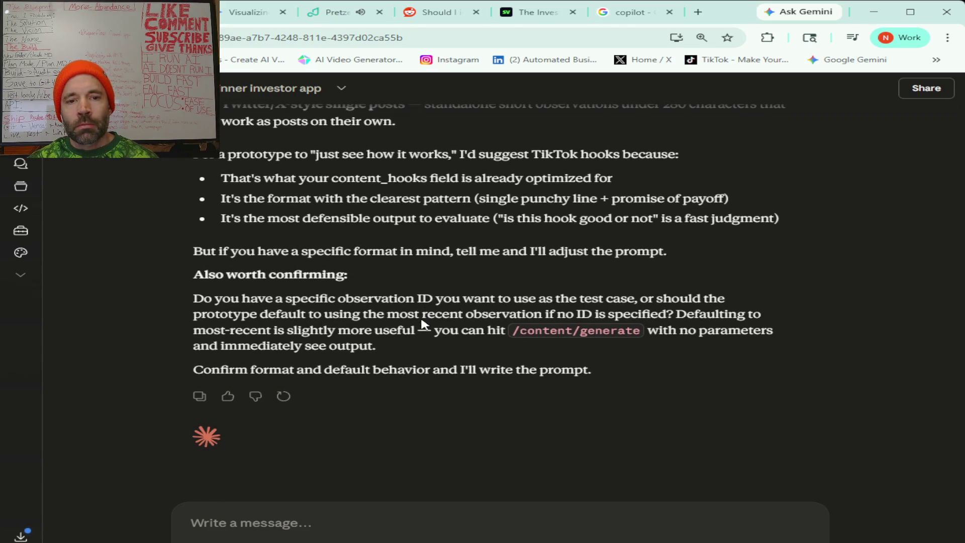
left_click(375, 527)
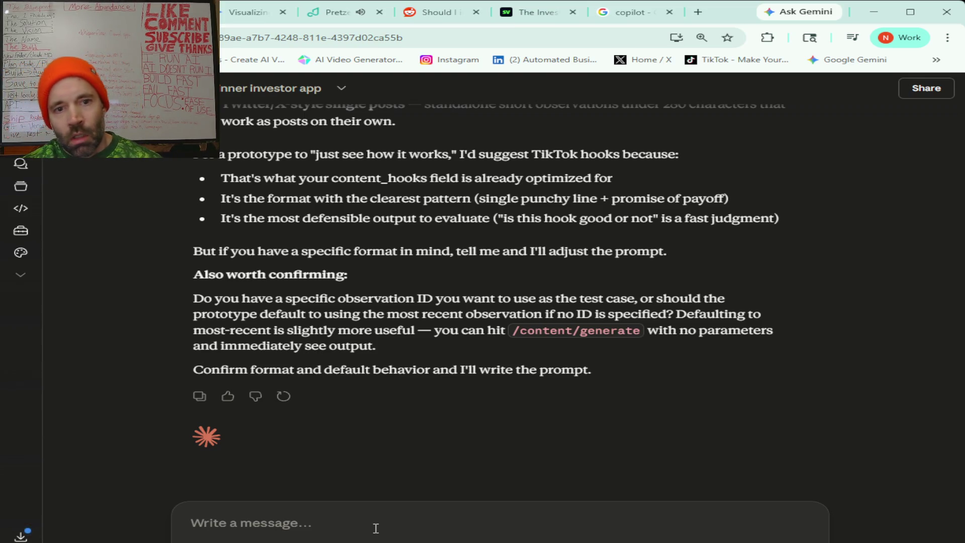
type("Alright")
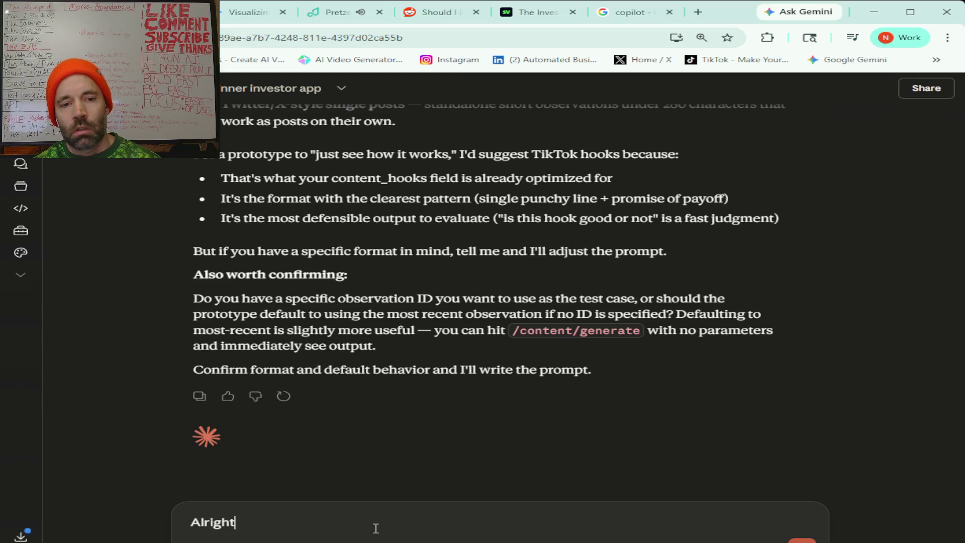
type(" just a hooks field is not enough I want to start")
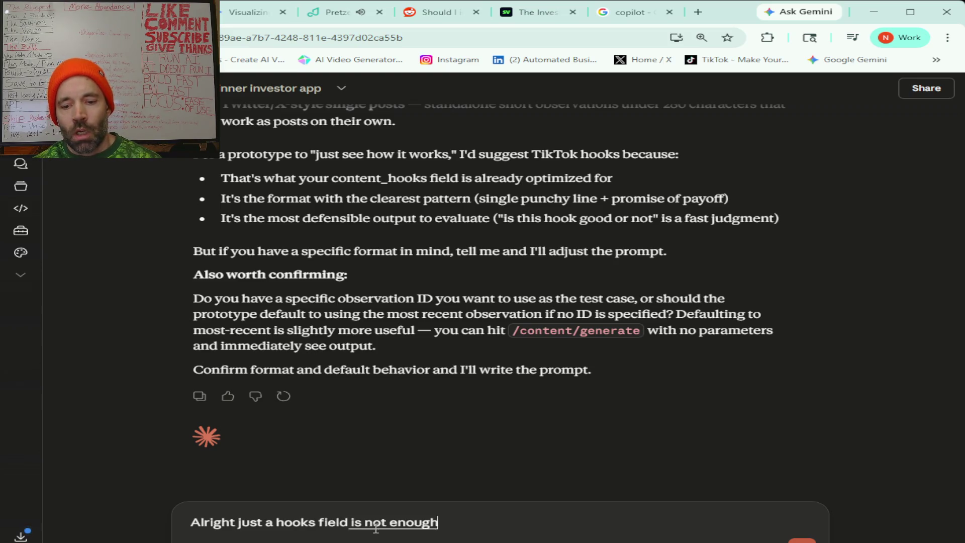
type(" creating content")
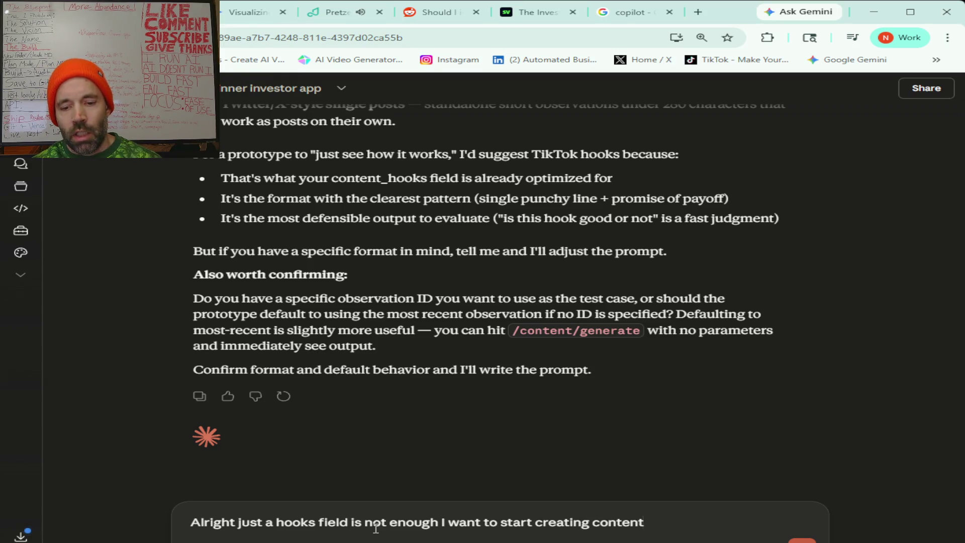
type(" I get it you're saying like I should get more information before")
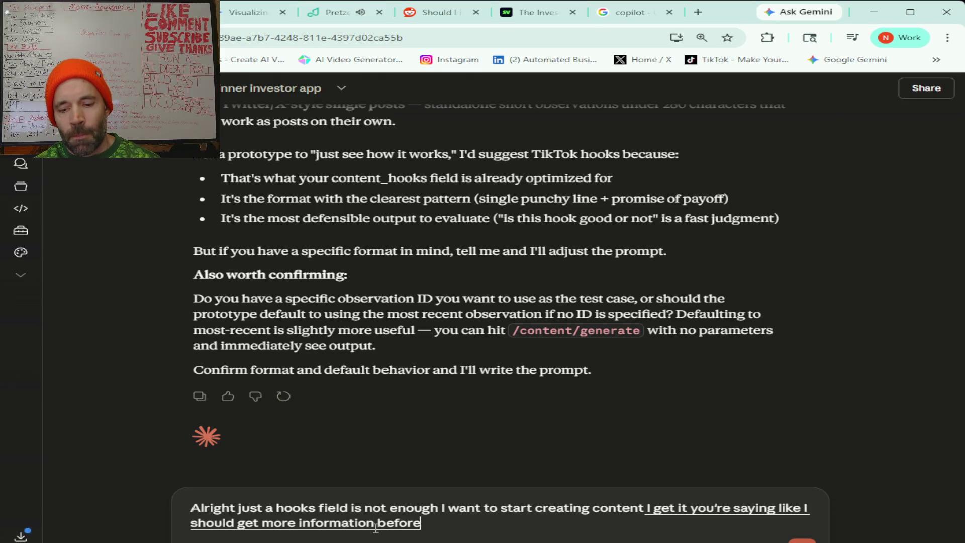
type(" I do this stuff")
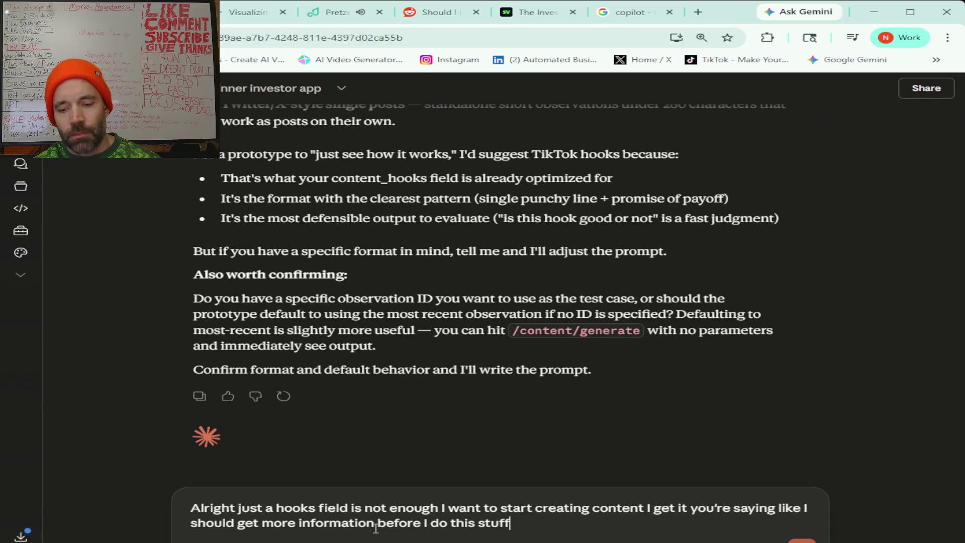
type(" I think you're under estimating how long this is gonna take I think it's not gonna take that long plus")
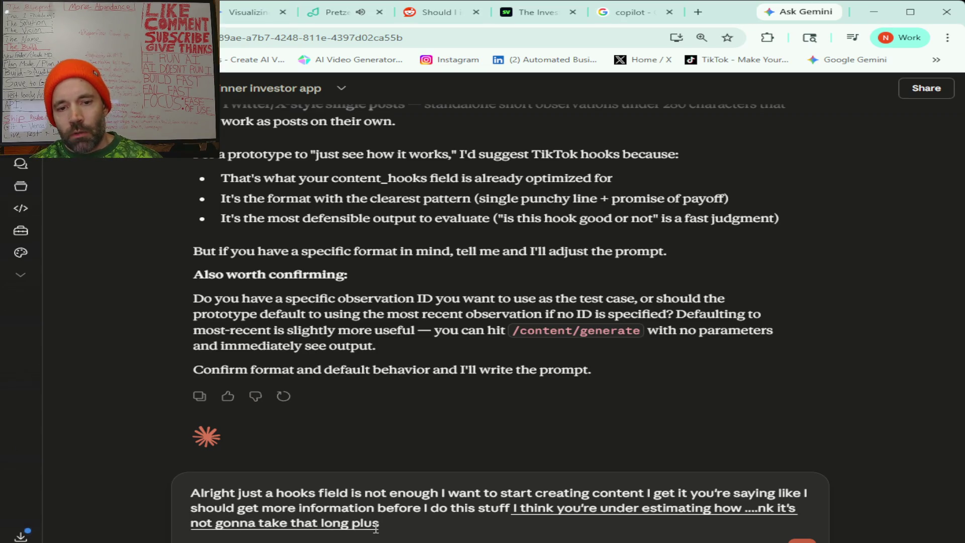
type(" I could work for")
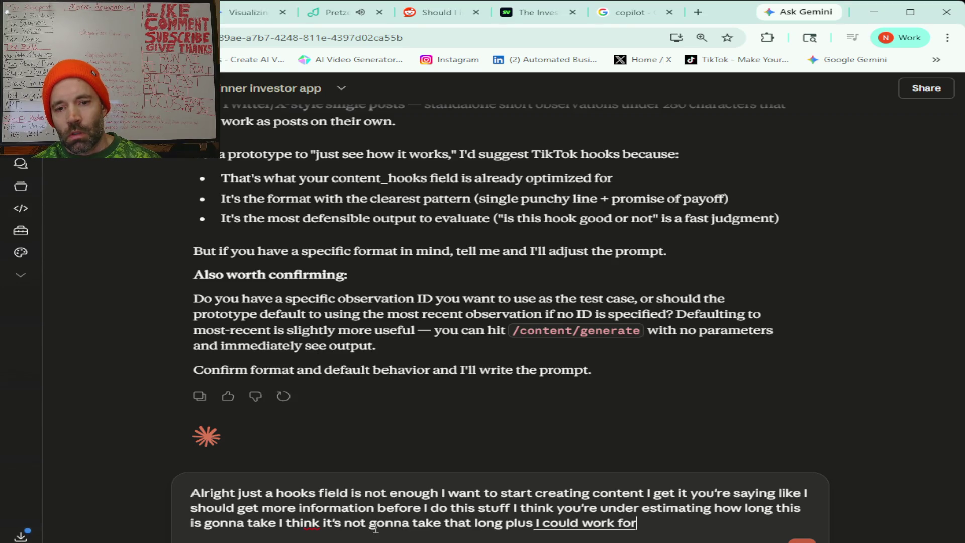
type(" long stretches i'm like")
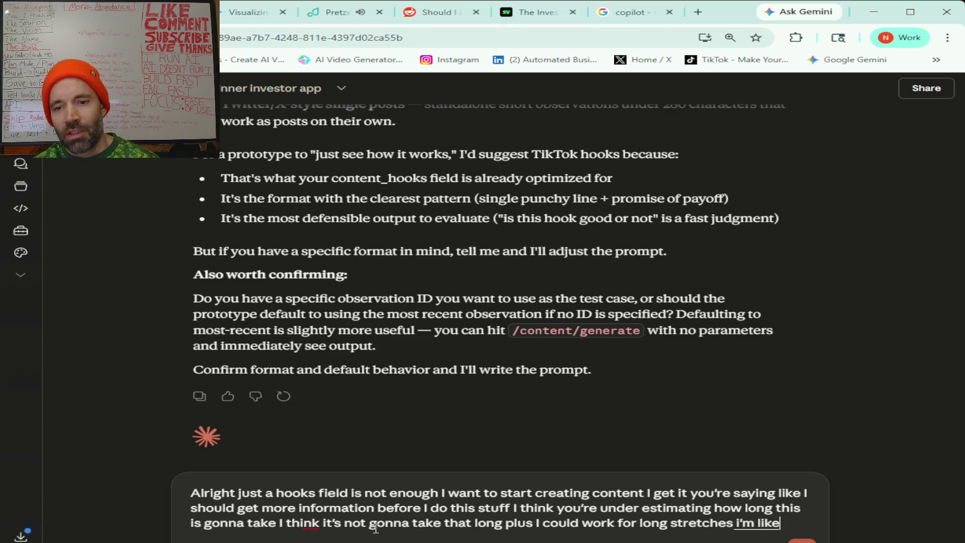
type(" an extreme athlete")
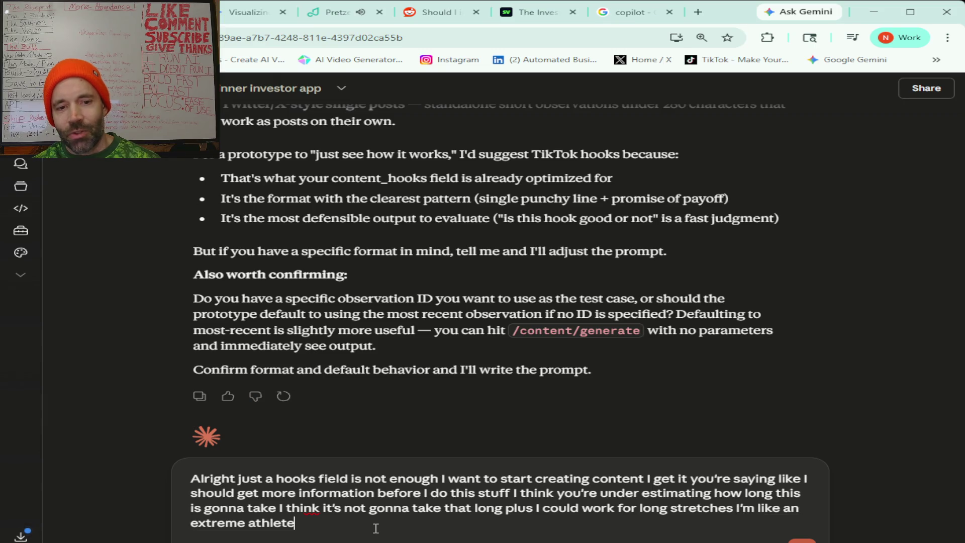
type(" I do stuff in the mount")
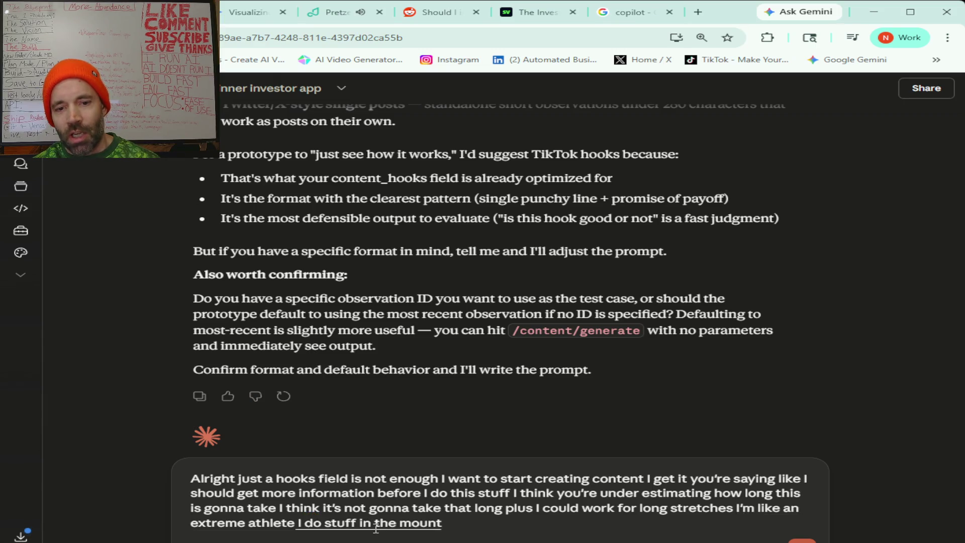
type("ains for like eight hours at a time my focus and con")
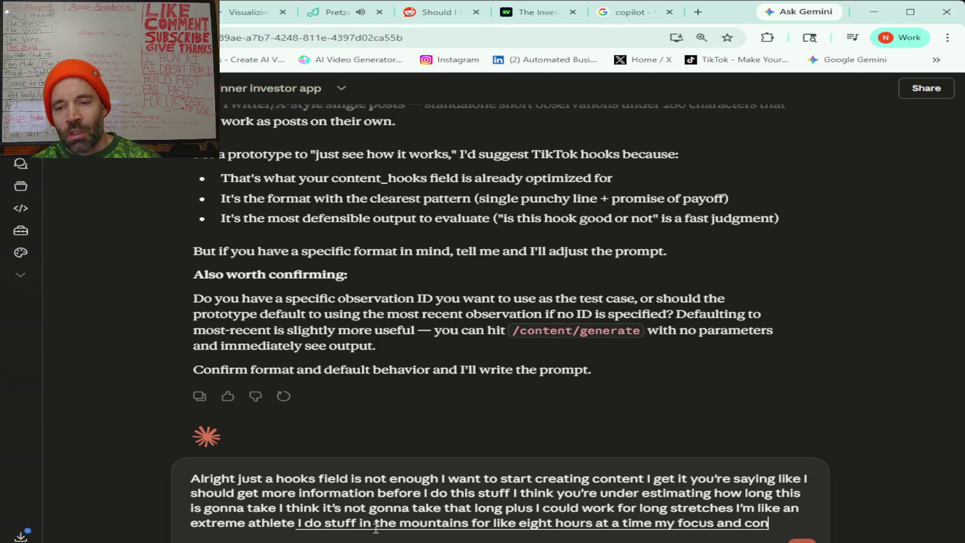
type("centration is really good")
type(" I want to build out")
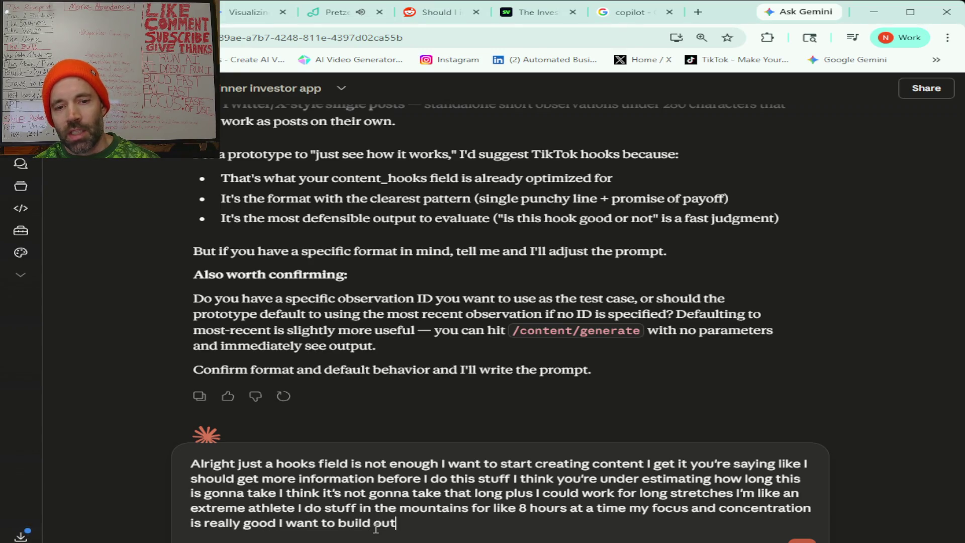
type(" An X and Tiktok")
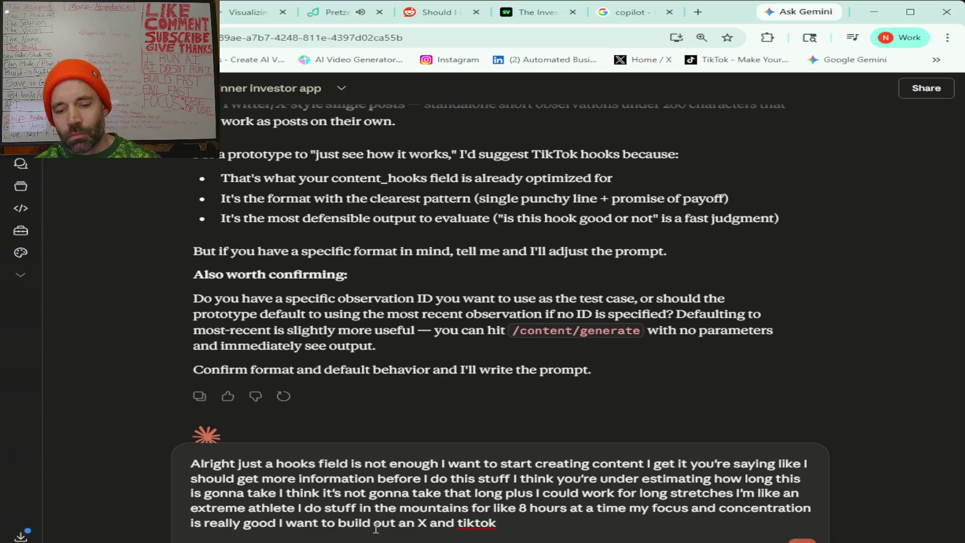
type(" post system")
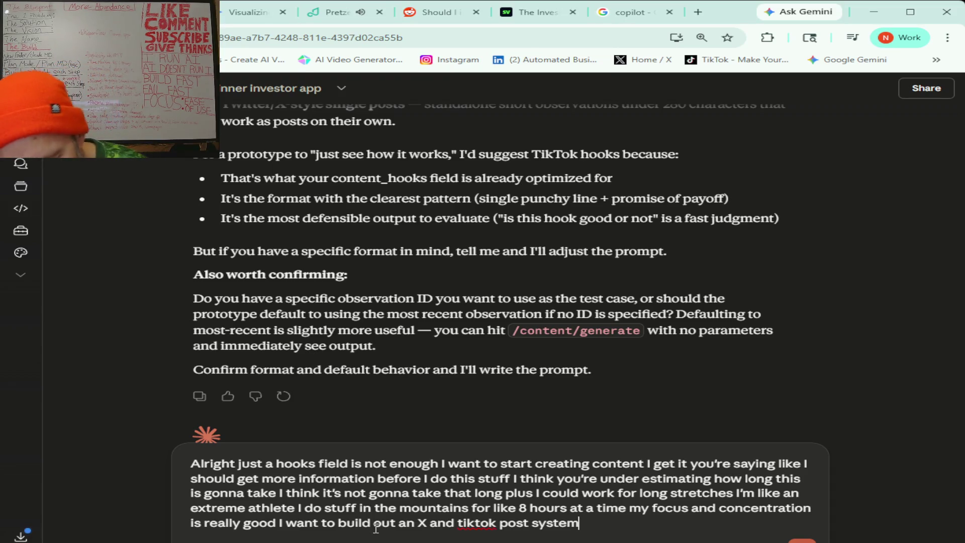
type(" not just for hooks but for")
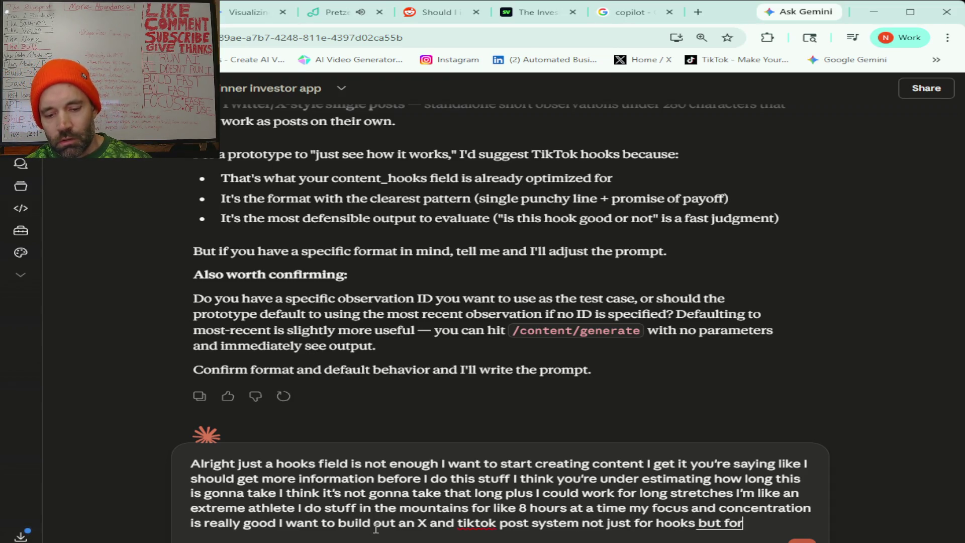
type(" creating entire")
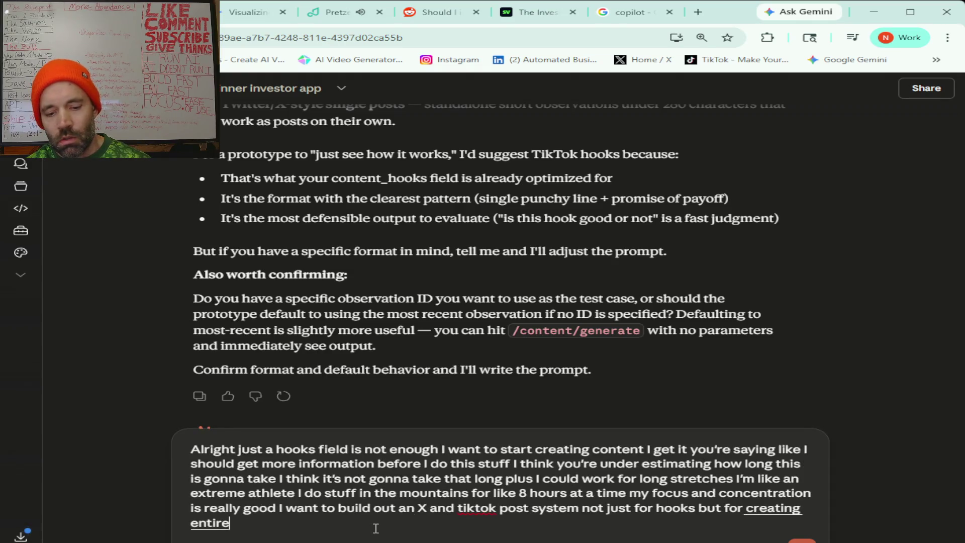
type(" posts")
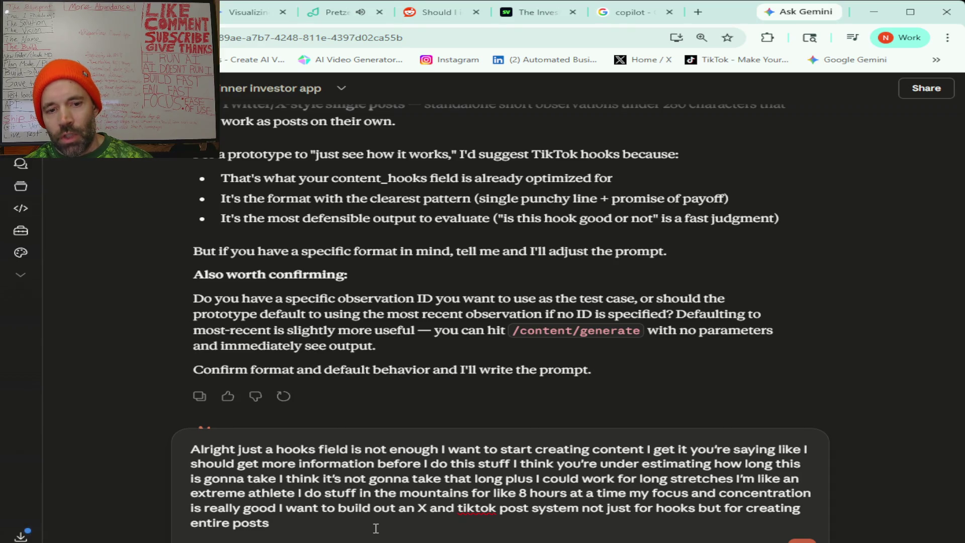
type(" not videos yet just posting images now")
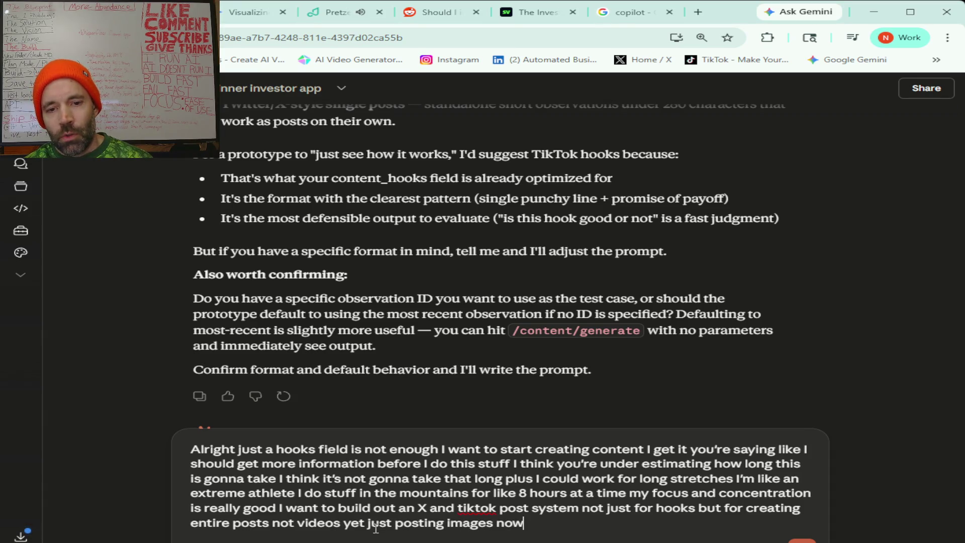
type(" if you think it's too early I don't I want to do it")
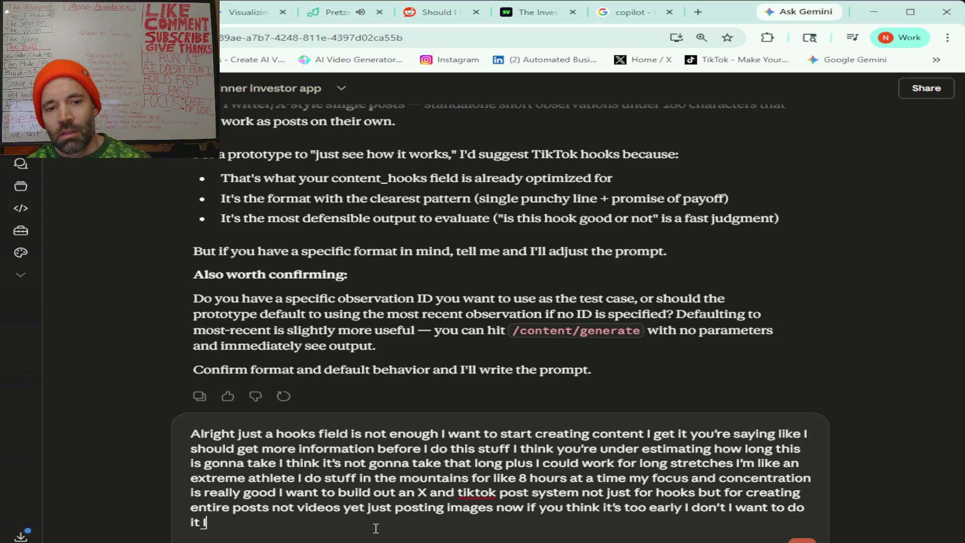
type("I want to start making content")
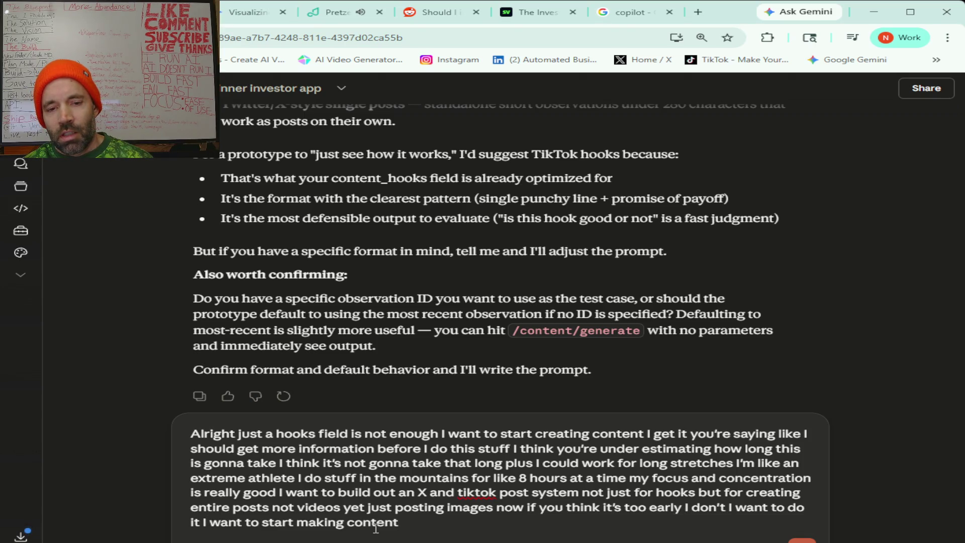
type(" And the sooner I")
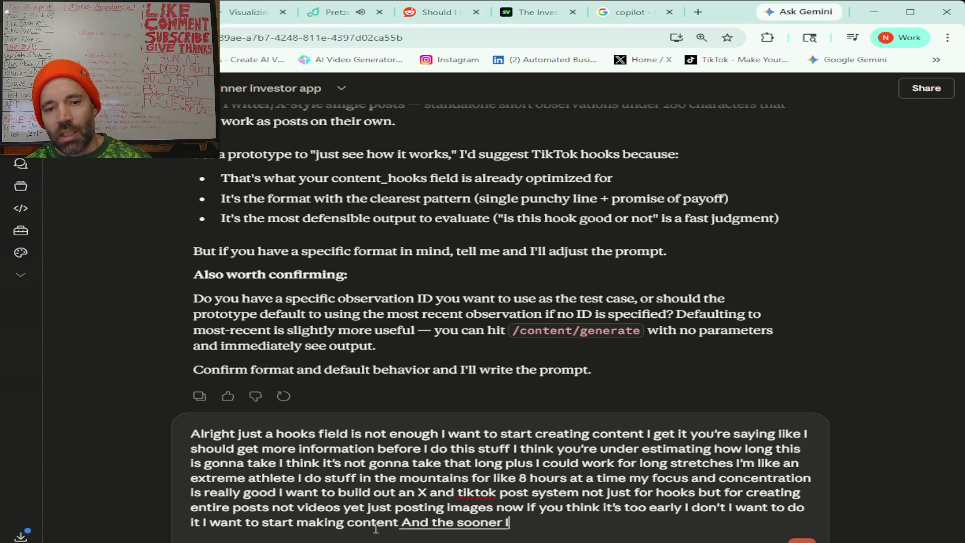
type(" start making content the more feedback I can get")
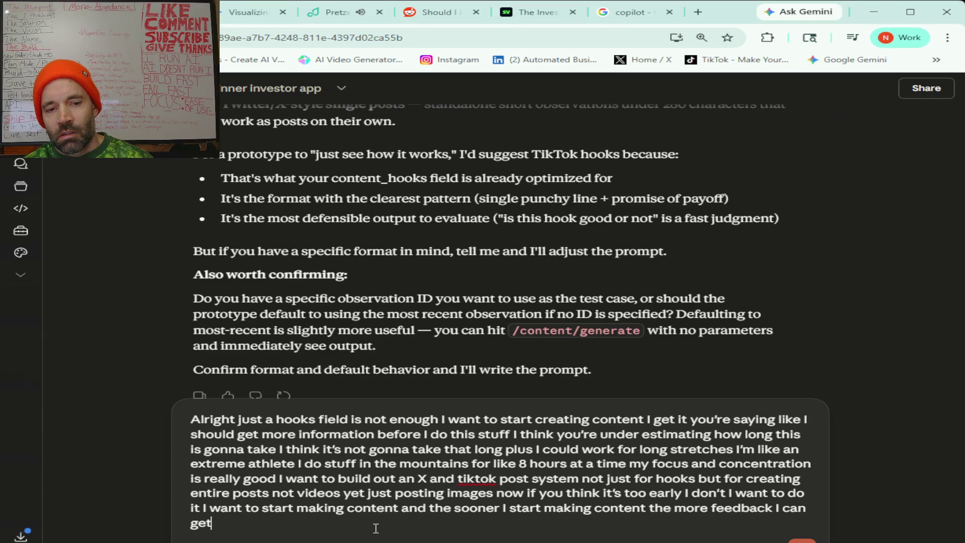
type(" what do you think we should start building first")
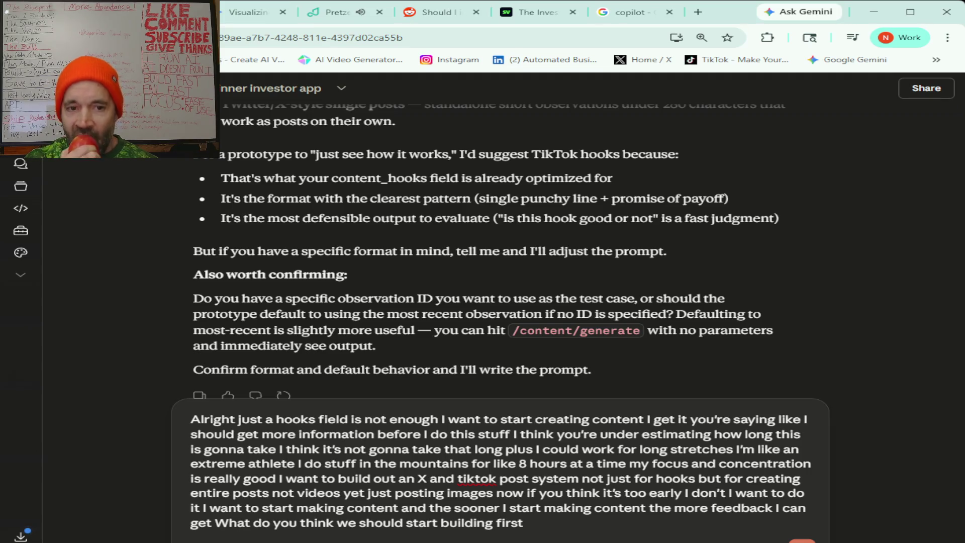
key("Return")
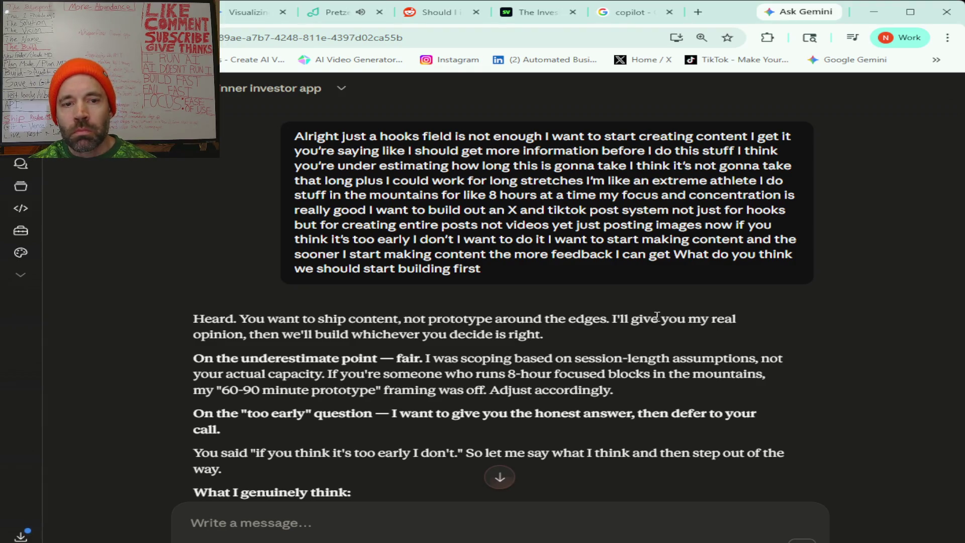
scroll(657, 316, "down", 3)
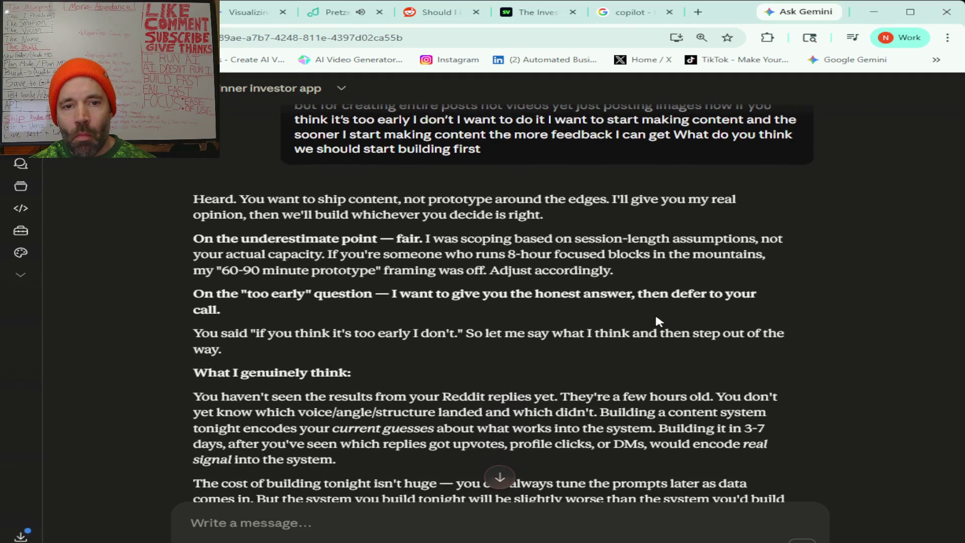
scroll(656, 317, "down", 4)
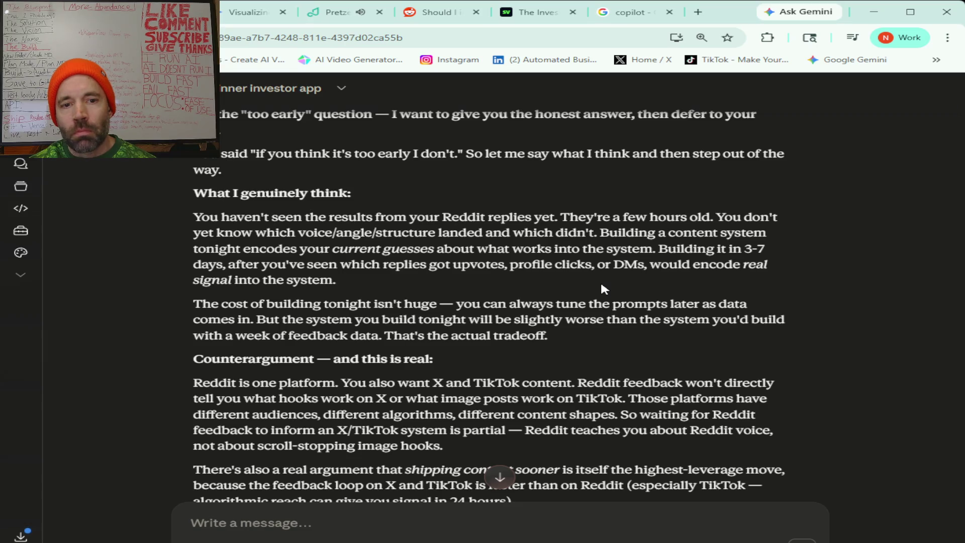
scroll(602, 284, "down", 2)
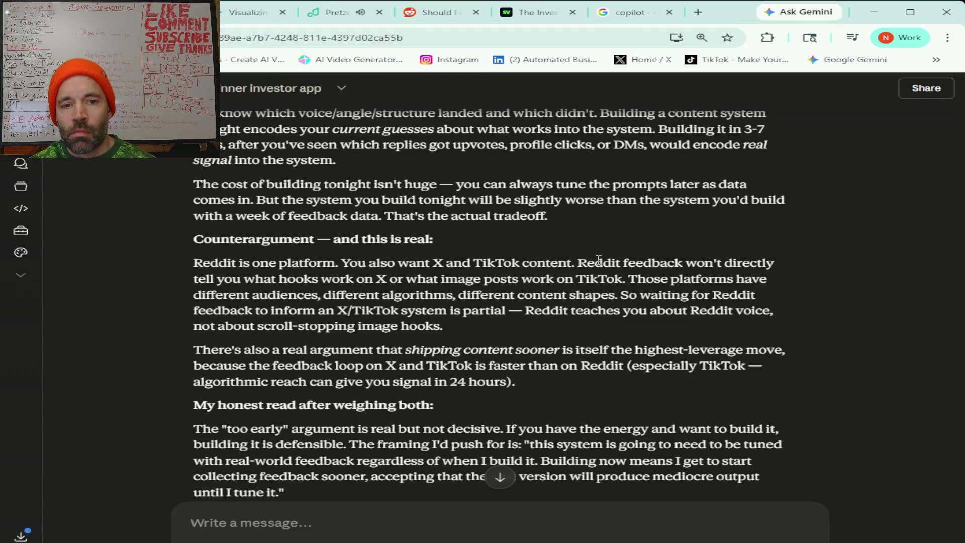
scroll(598, 258, "down", 3)
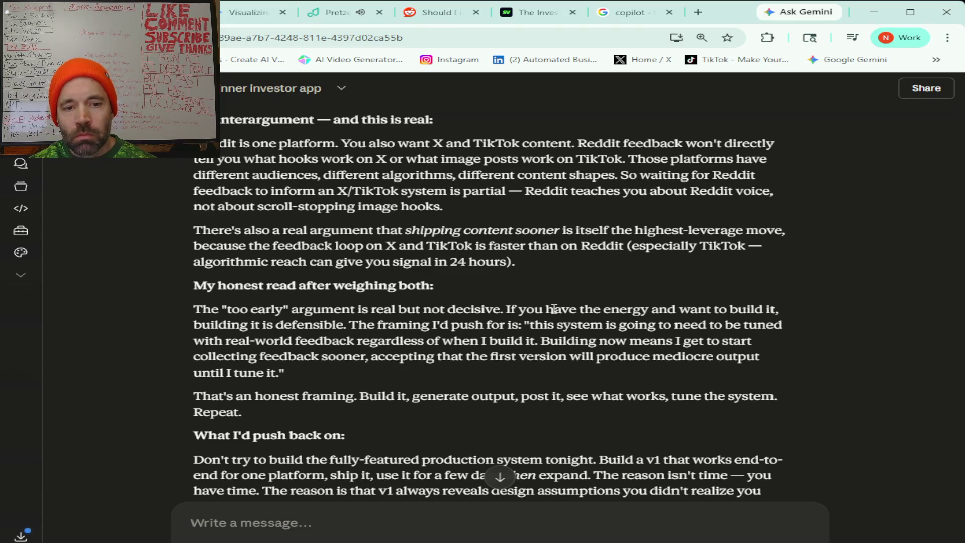
scroll(553, 308, "down", 2)
scroll(552, 309, "down", 1)
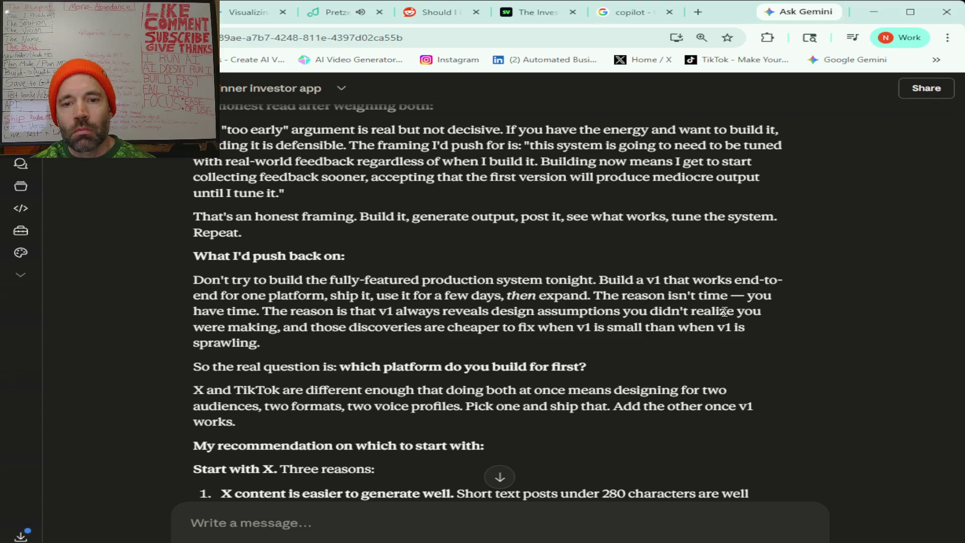
scroll(750, 323, "down", 1)
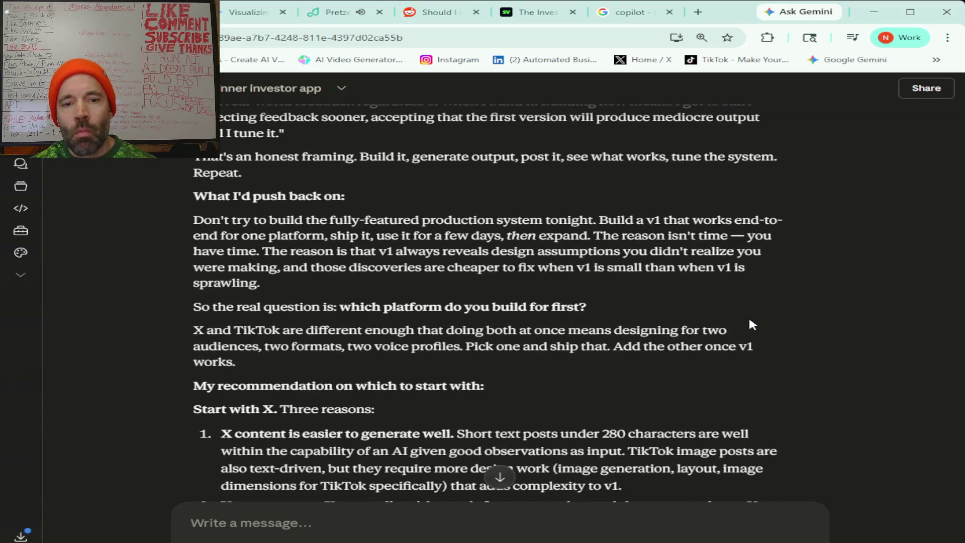
scroll(751, 323, "down", 3)
scroll(752, 325, "down", 1)
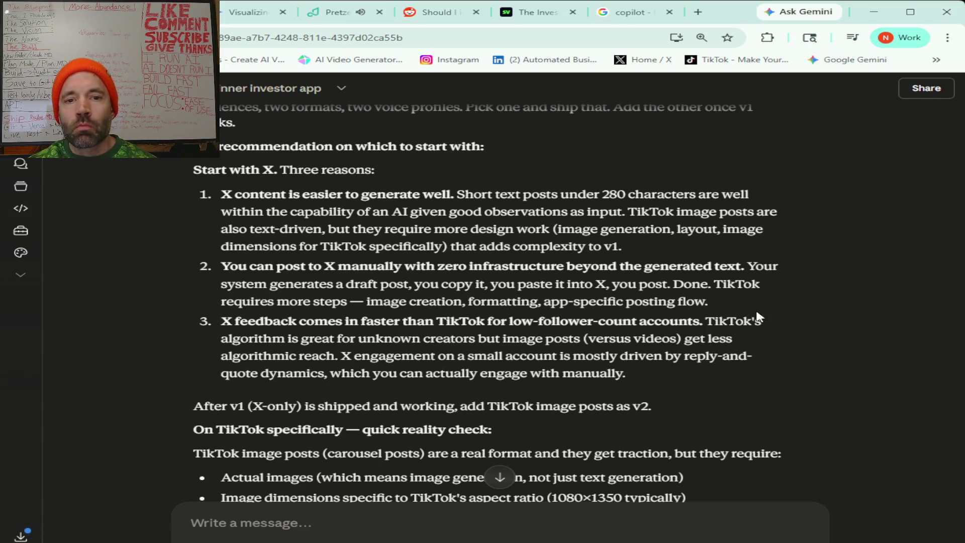
scroll(814, 240, "down", 1)
scroll(813, 239, "down", 1)
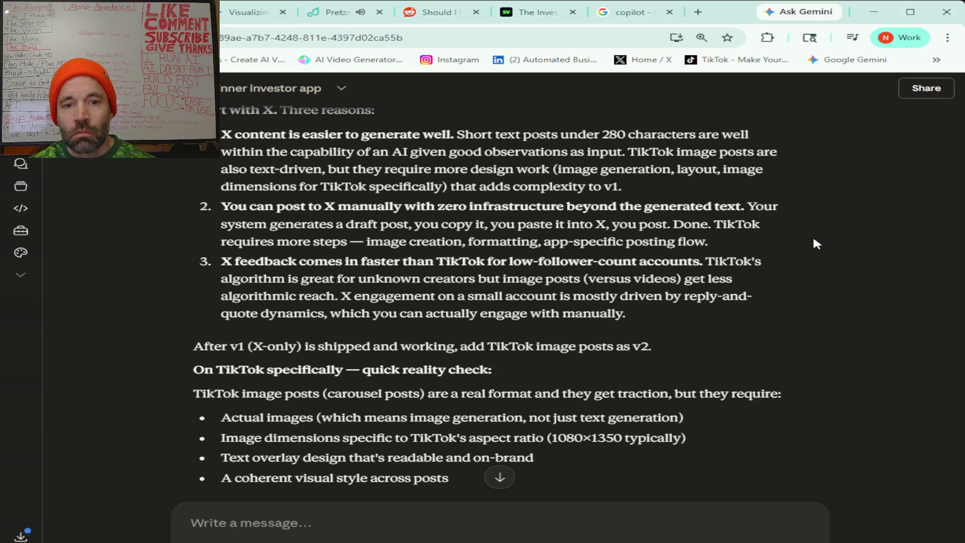
scroll(813, 240, "down", 3)
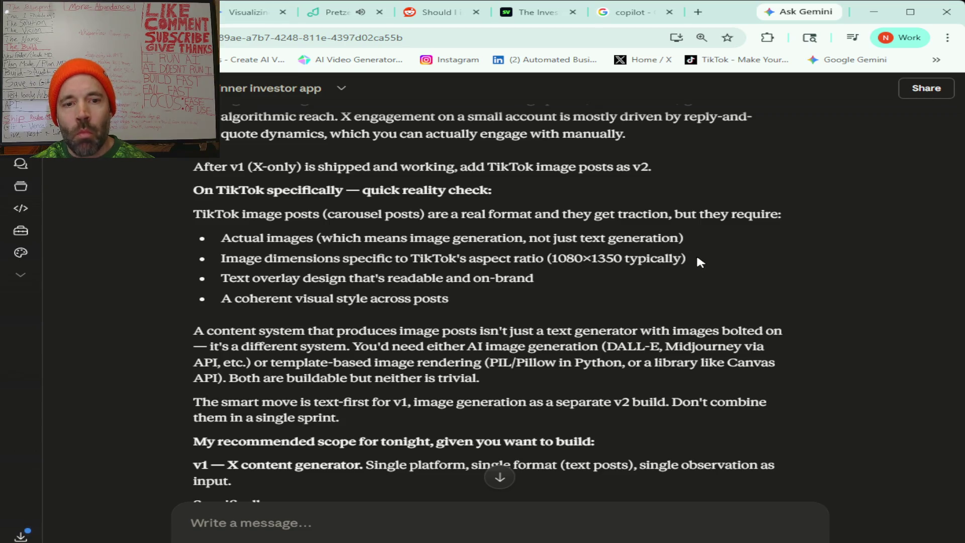
scroll(696, 257, "down", 1)
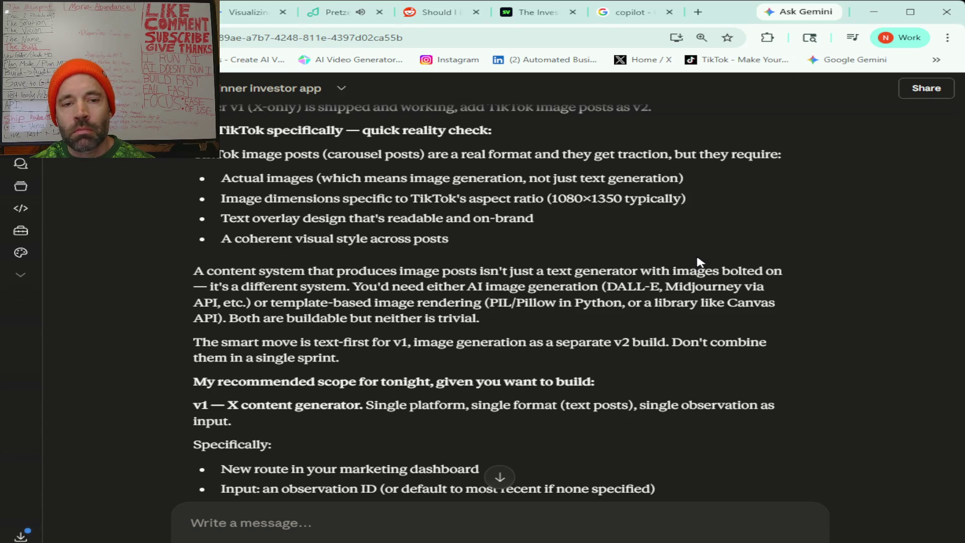
scroll(699, 261, "down", 3)
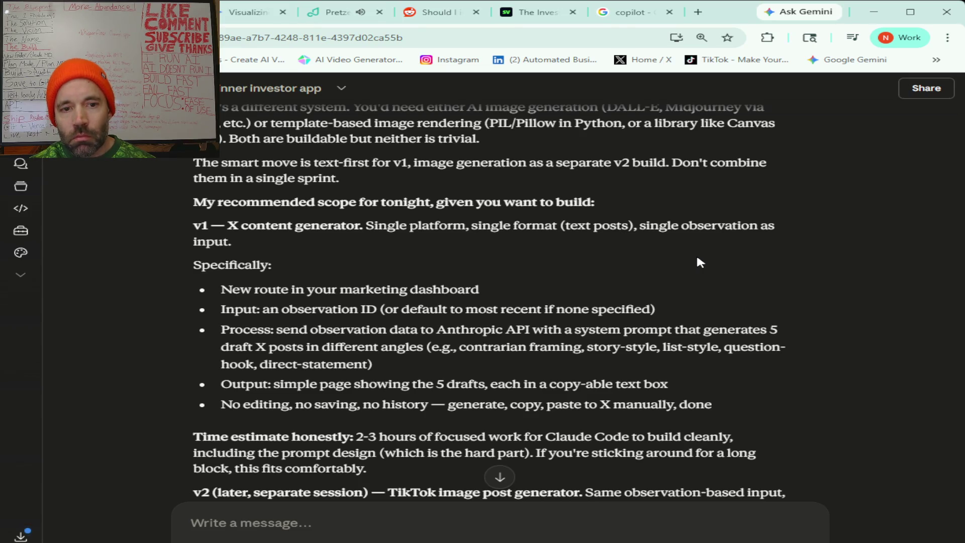
scroll(697, 258, "down", 1)
scroll(697, 257, "down", 1)
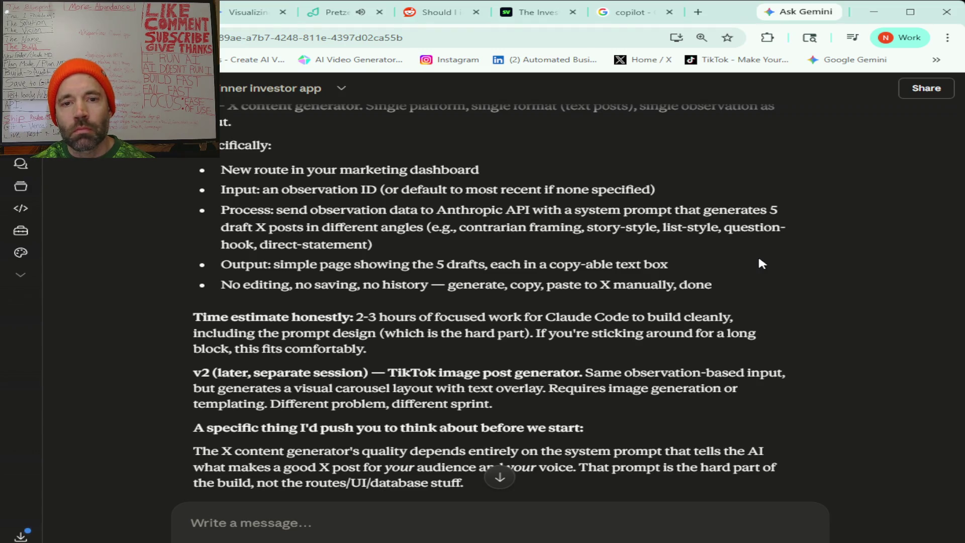
scroll(759, 259, "down", 1)
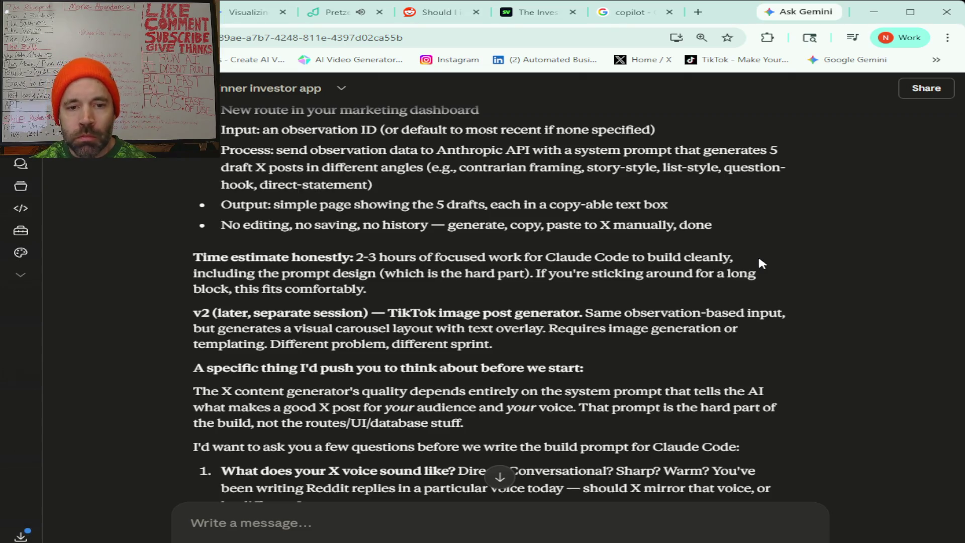
scroll(791, 271, "down", 4)
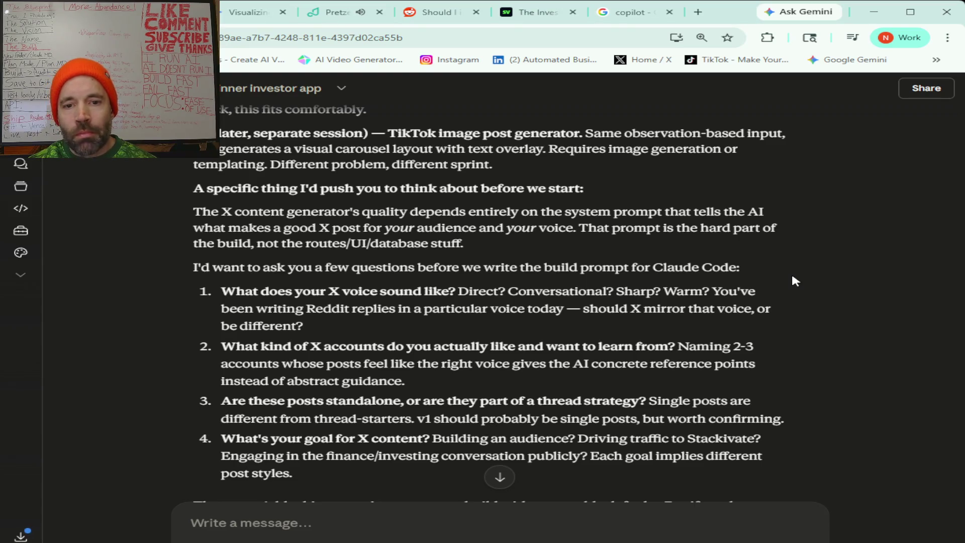
scroll(792, 277, "down", 4)
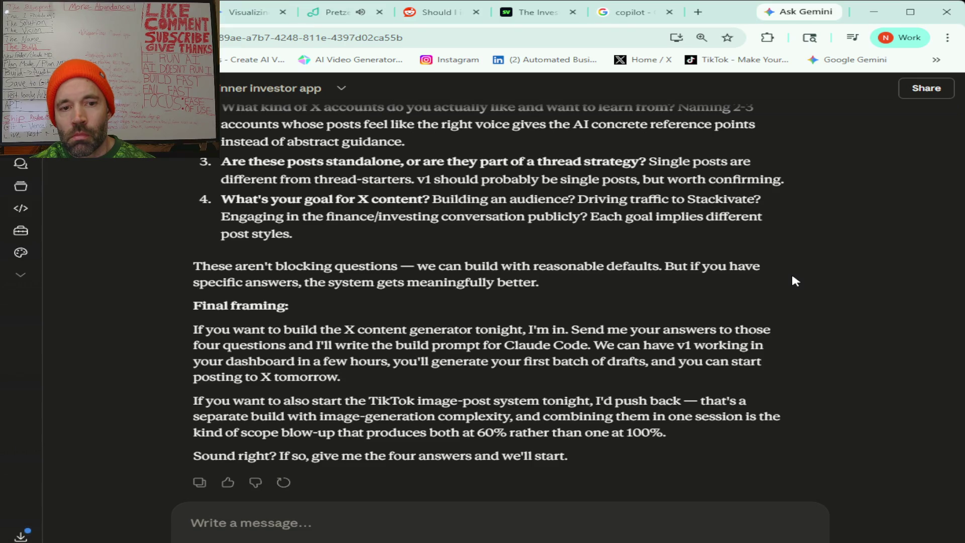
scroll(794, 280, "down", 2)
scroll(794, 280, "up", 10)
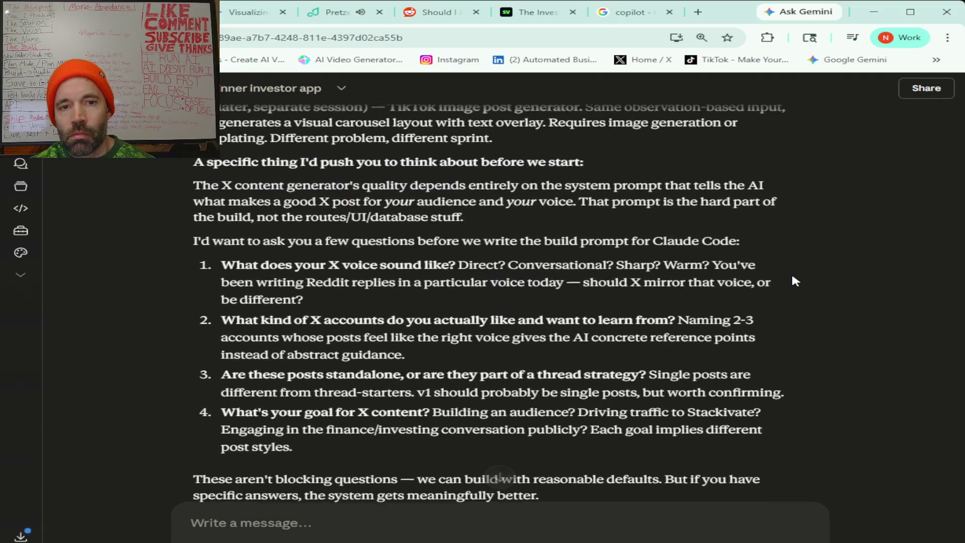
scroll(791, 275, "down", 4)
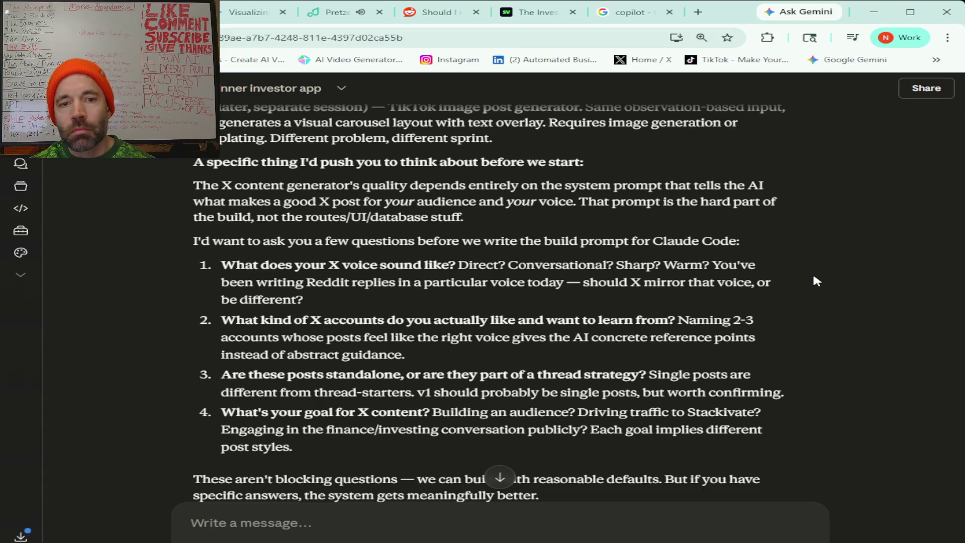
Begin answering Claude's four questions in the message box with 'For question number one'
left_click(245, 526)
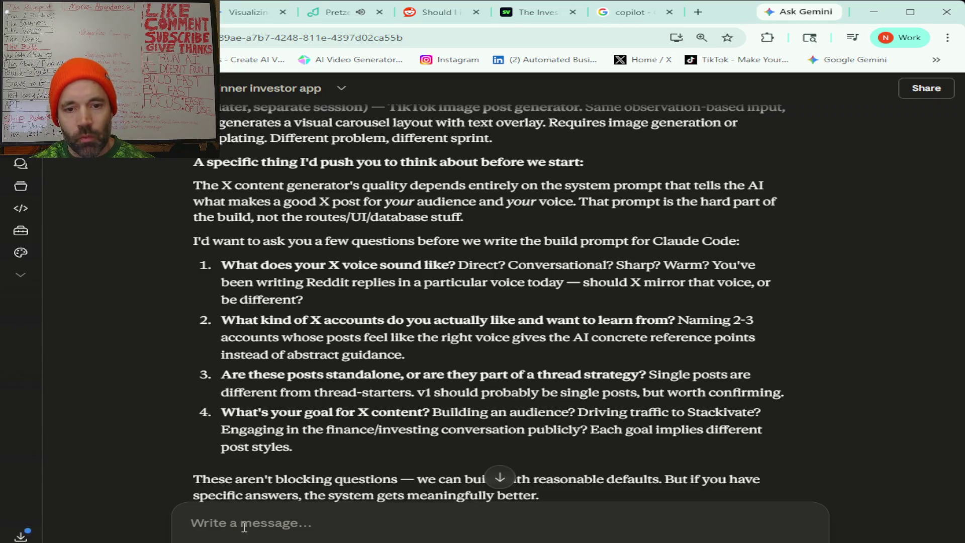
scroll(652, 334, "down", 4)
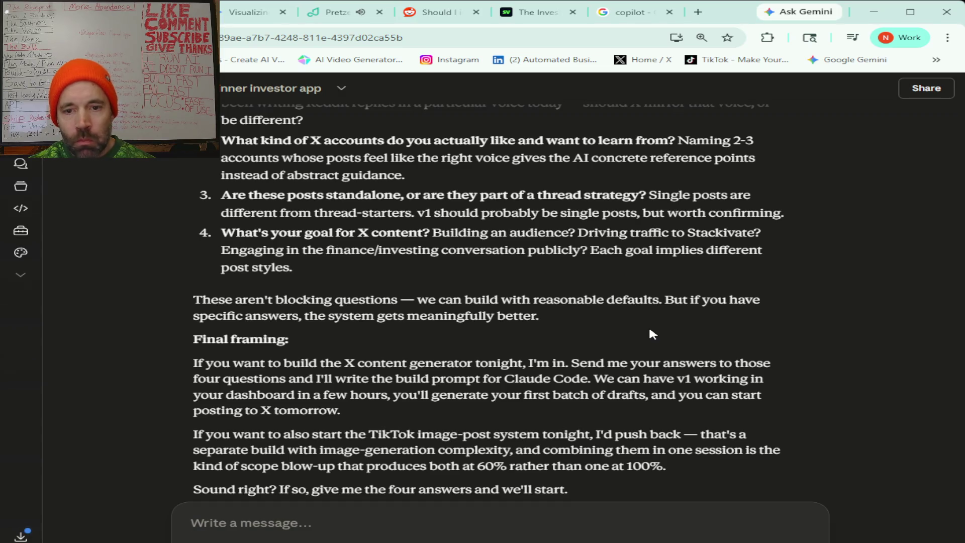
scroll(652, 335, "up", 4)
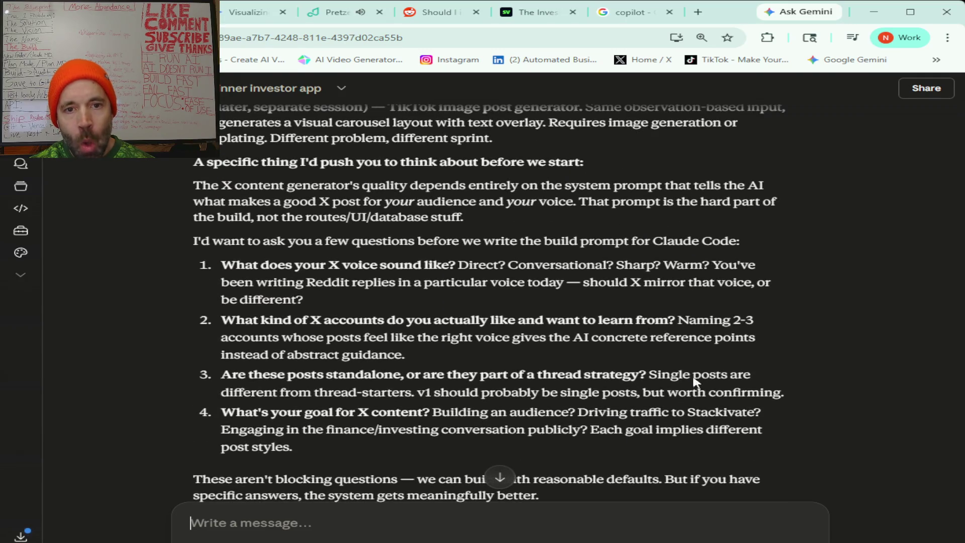
left_click(308, 531)
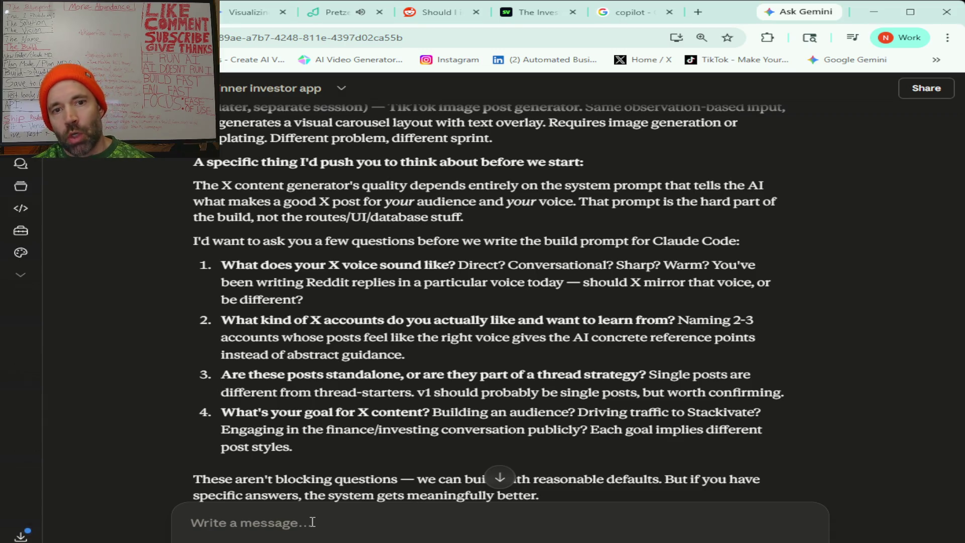
type("For question number one")
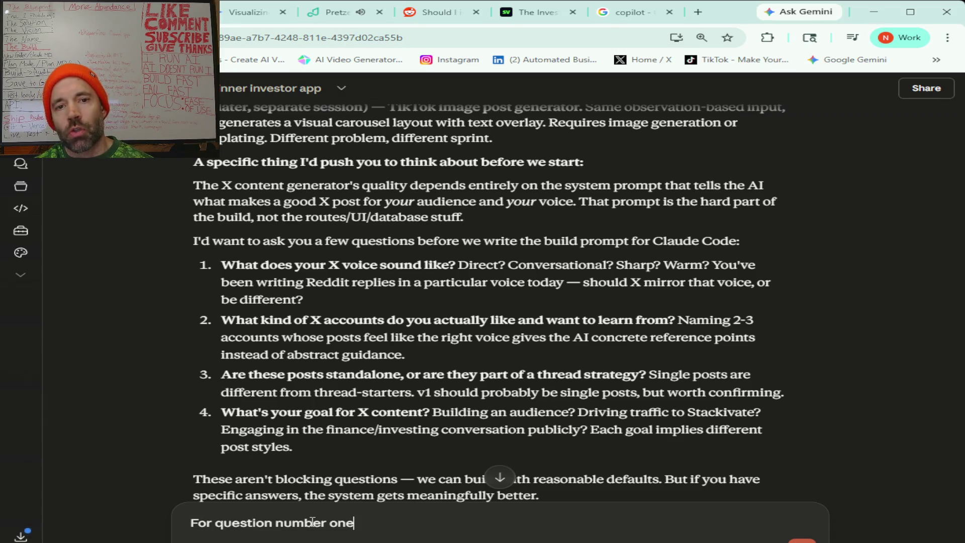
type(" not sure")
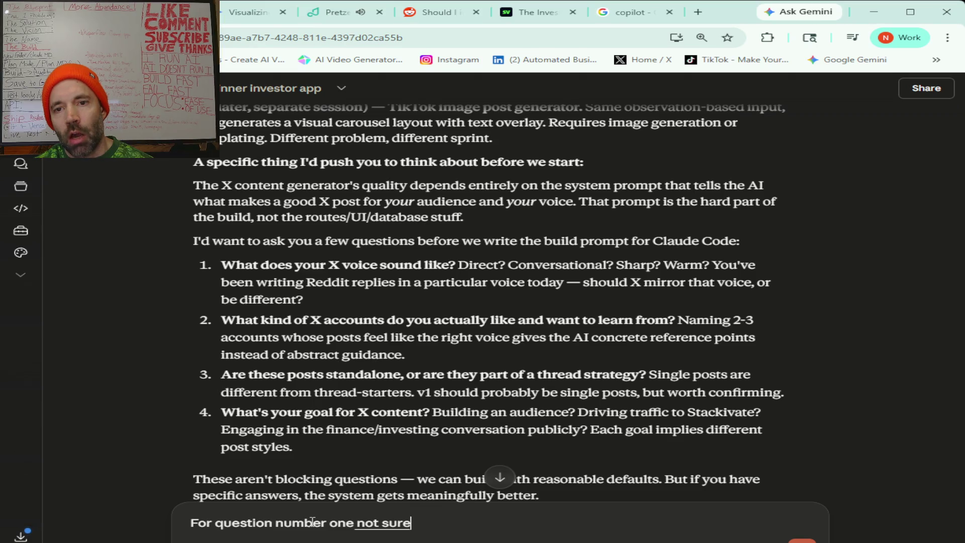
type(" what my ex boy should sound like right now")
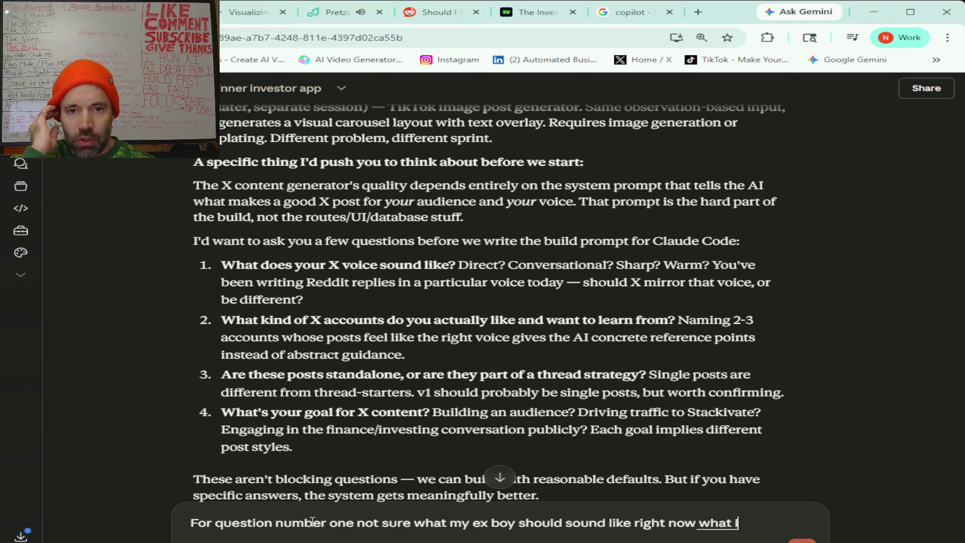
type(" What I'm thinking is")
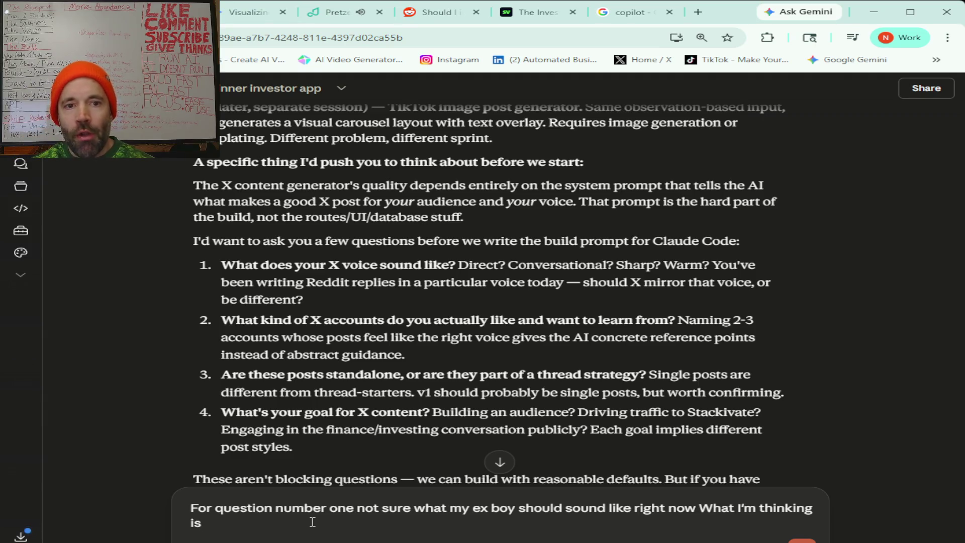
type(" try a few different")
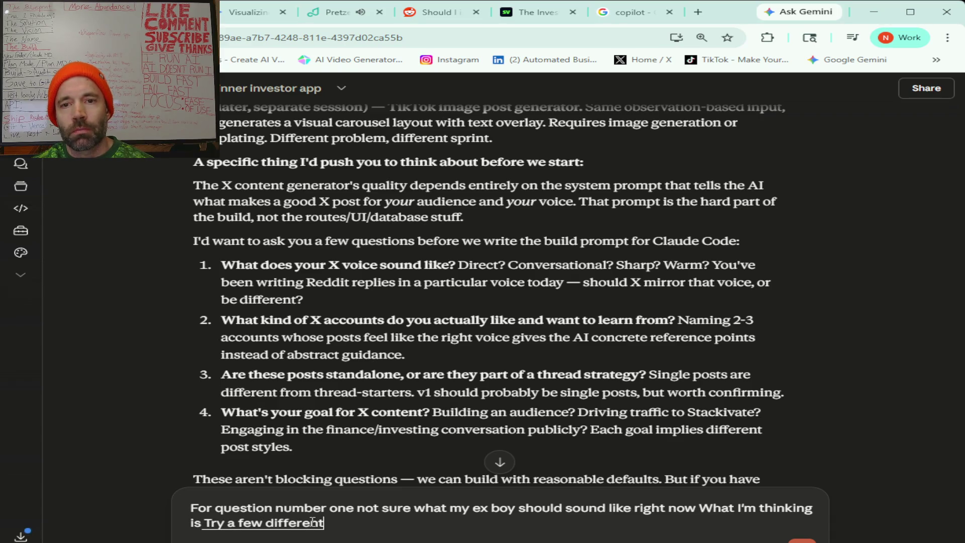
type(" and overtime I'll pick up on what's working the best")
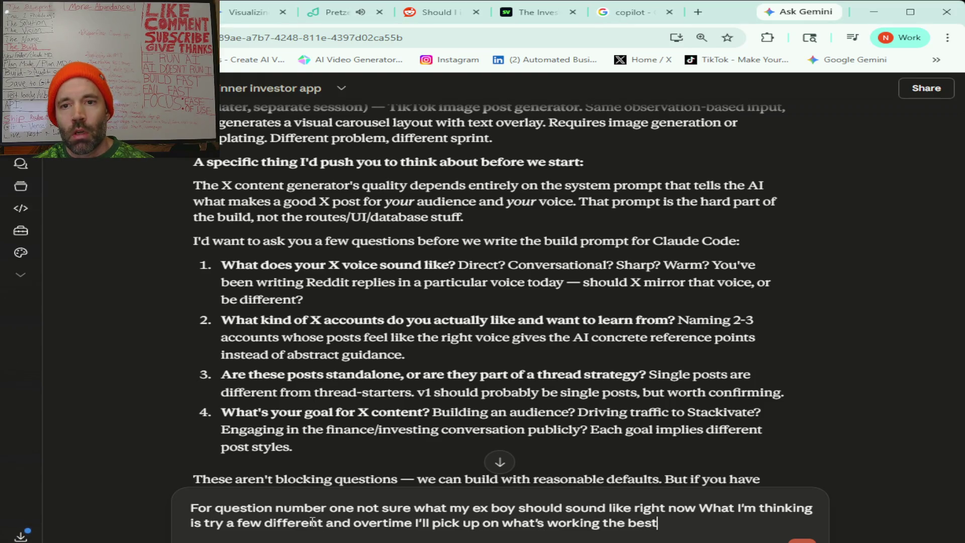
type(" I think I'll take")
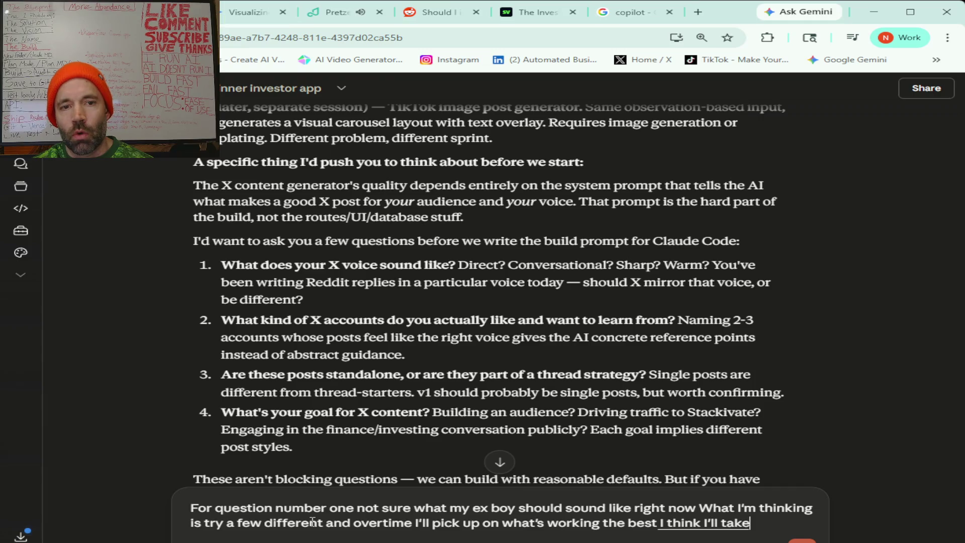
type(" your advice for you know what works good for finance")
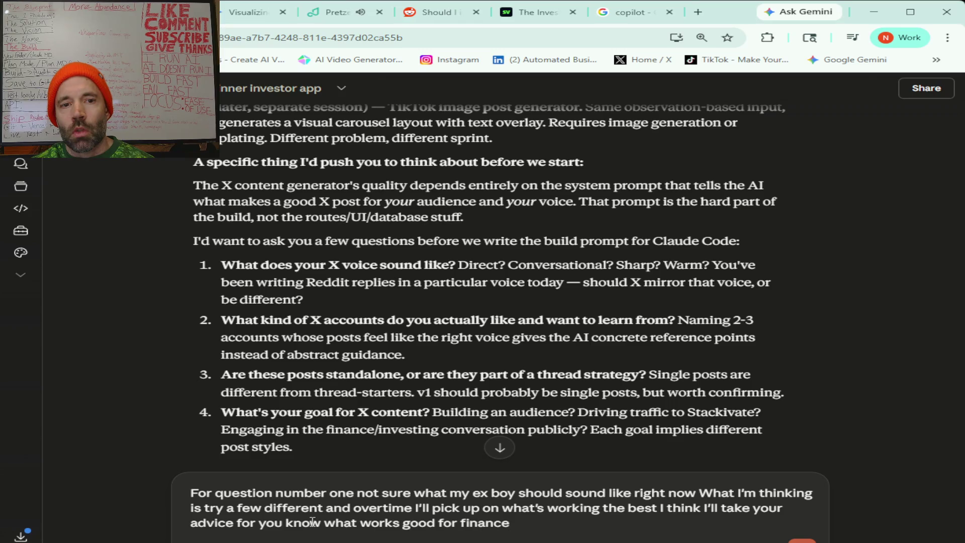
type(" number two what kind of")
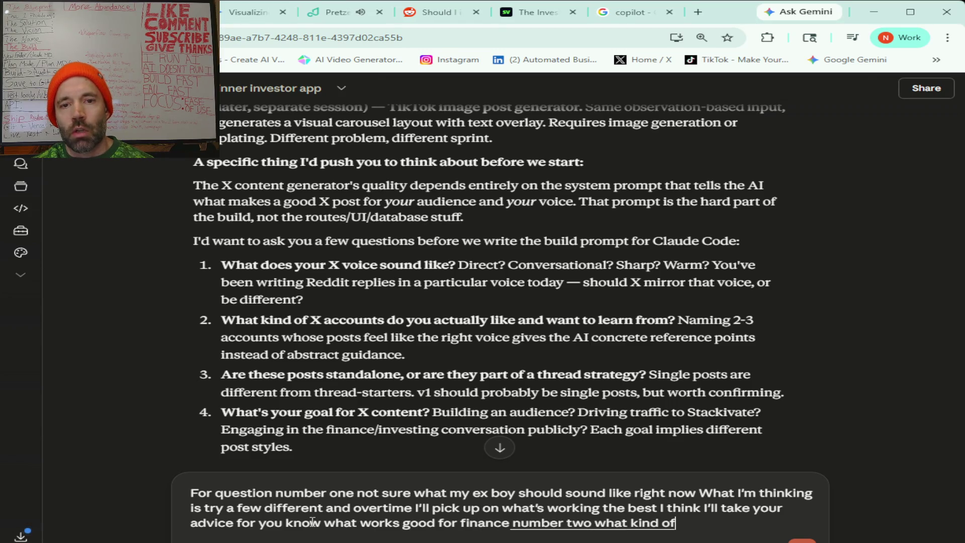
type(" ex accounts do I actually like and want to learn")
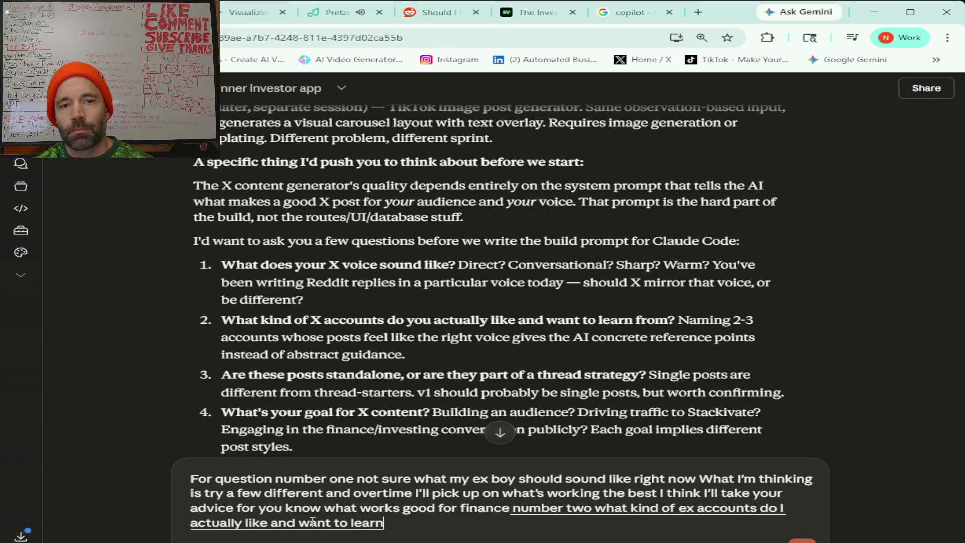
type(" from this is another thing I think")
Add a feature idea to the draft: feed in top-performing niche posts as guidance
type("I would")
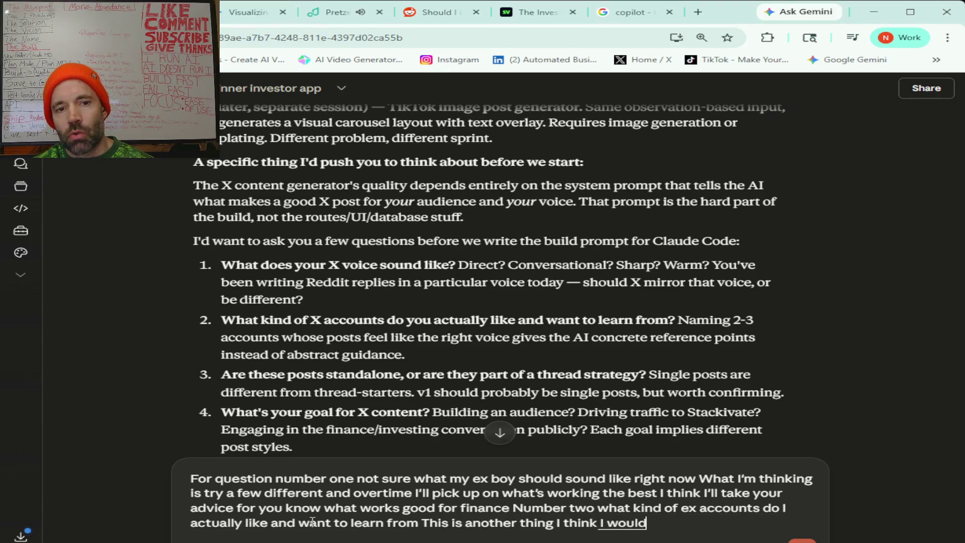
type(" like to build a feature")
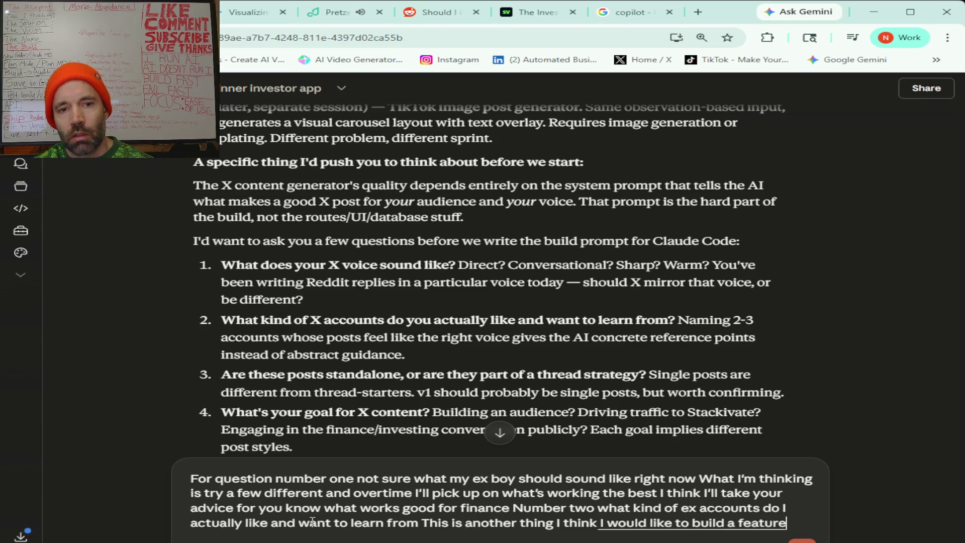
type(" that can I can put in")
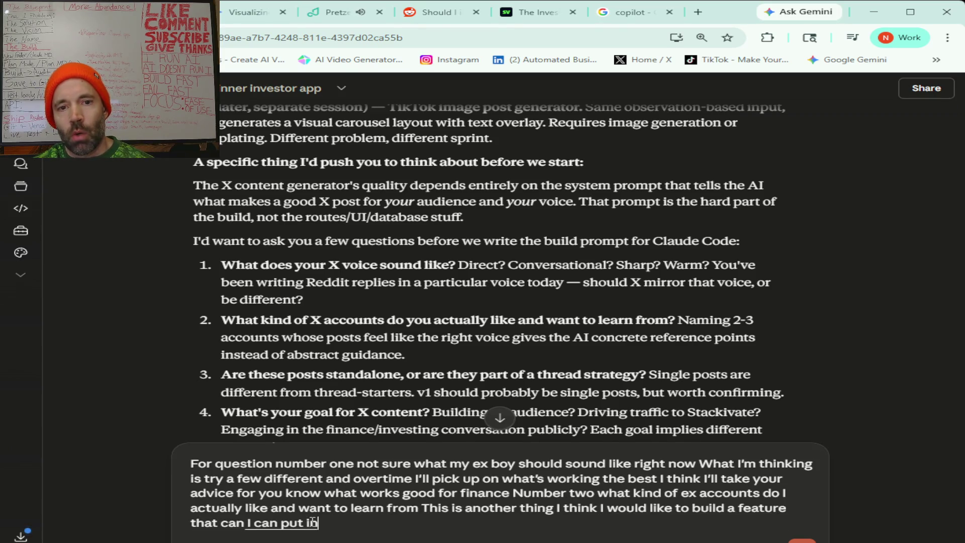
type(" posts that are doing really well")
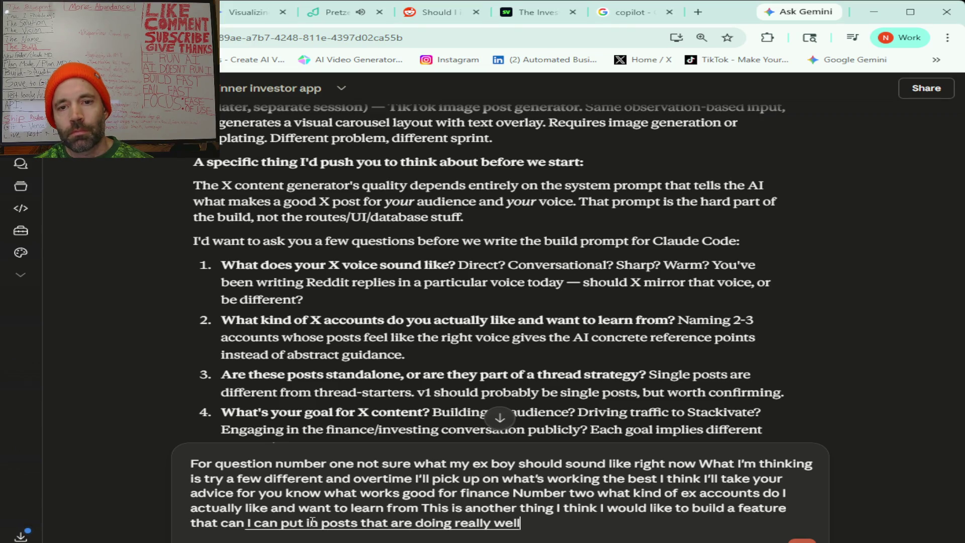
type(" and you know later I could hook up an")
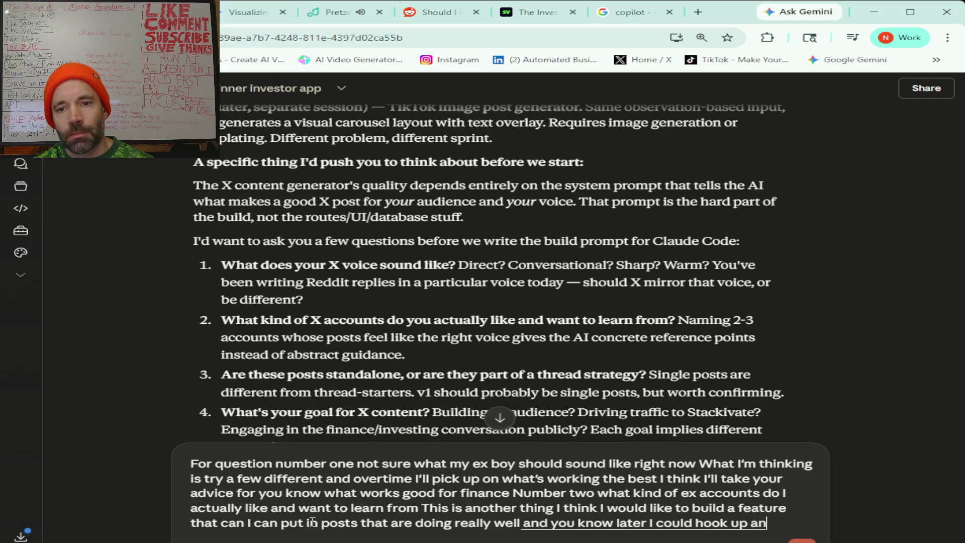
type(" API to where it's able to like")
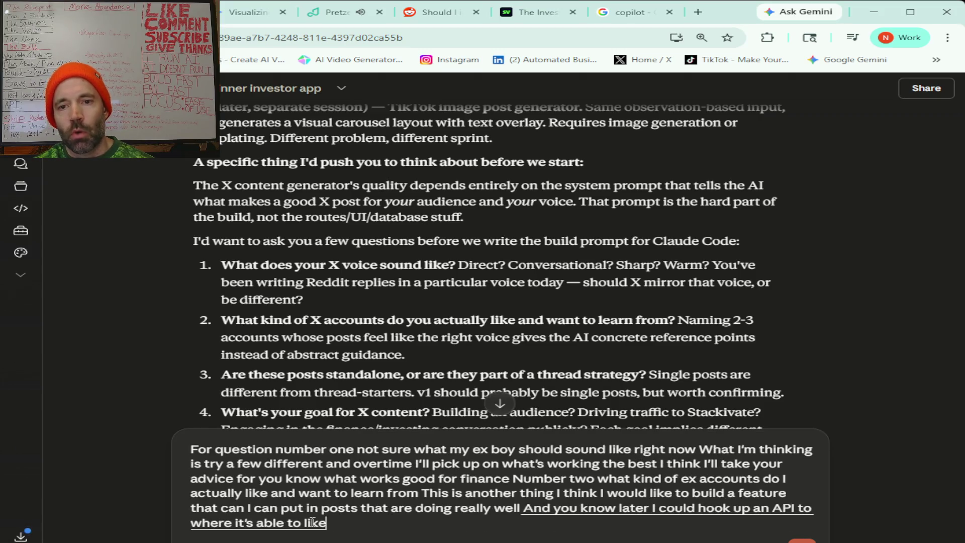
type(" find these posts but I think it would help by finding")
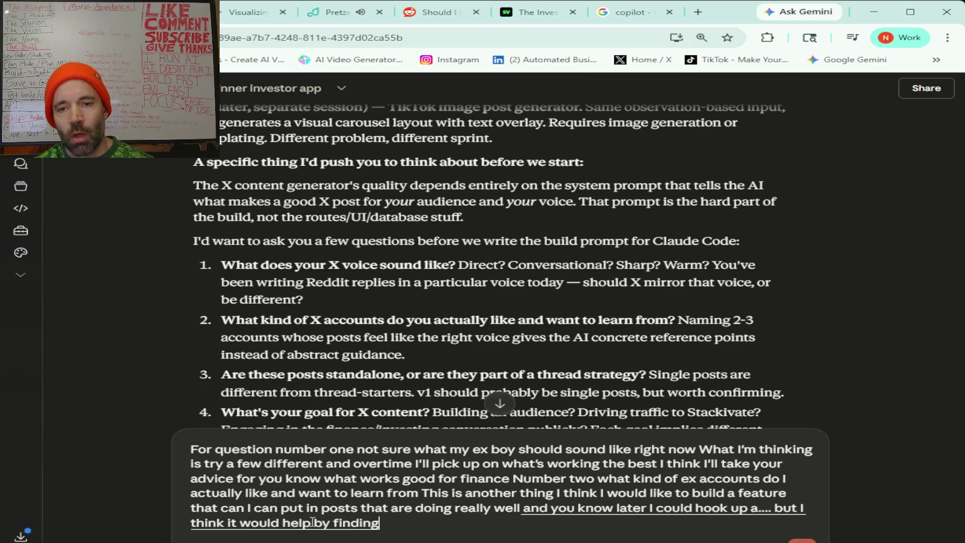
type(" a few posts in my niche that do really well")
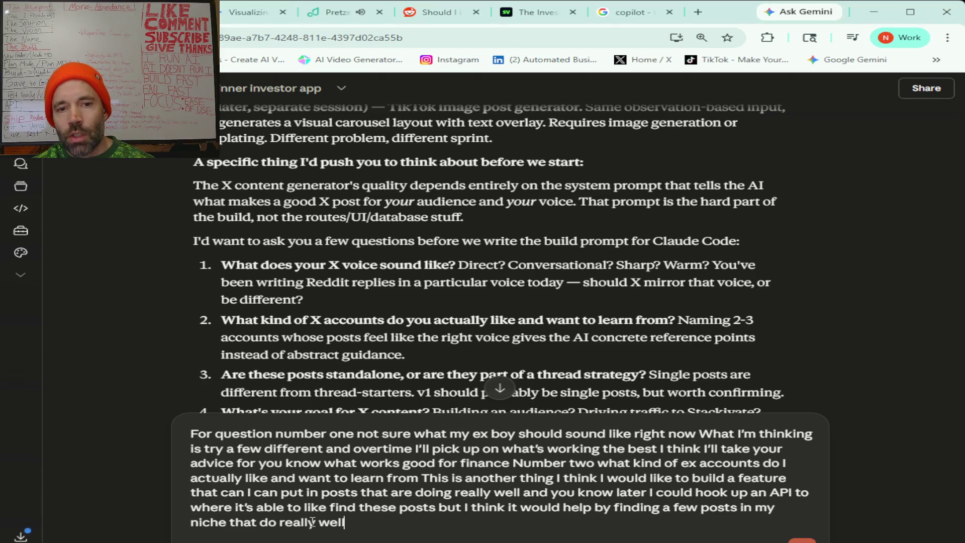
type(" to give it some guidance")
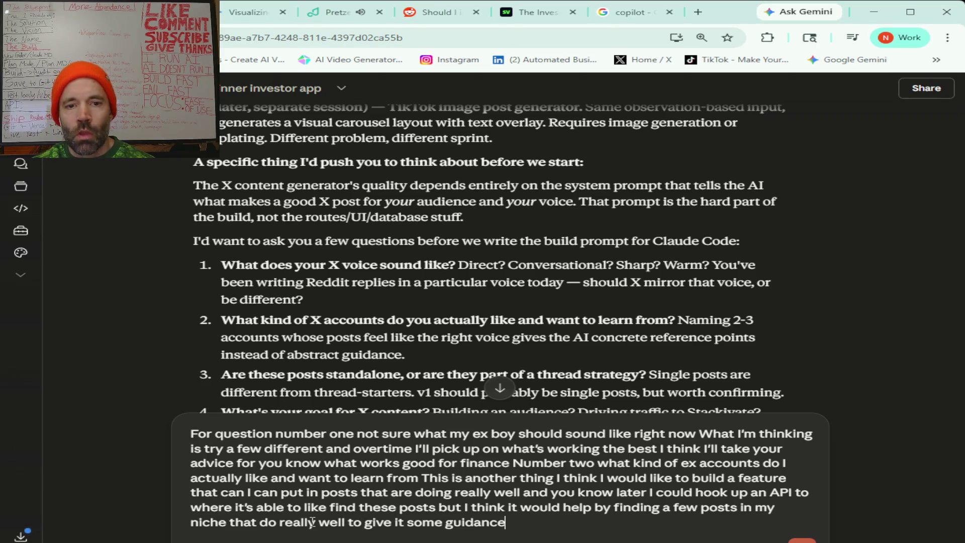
Add a plan to test short, question and standalone posts weekly, building features one at a time
scroll(606, 294, "down", 3)
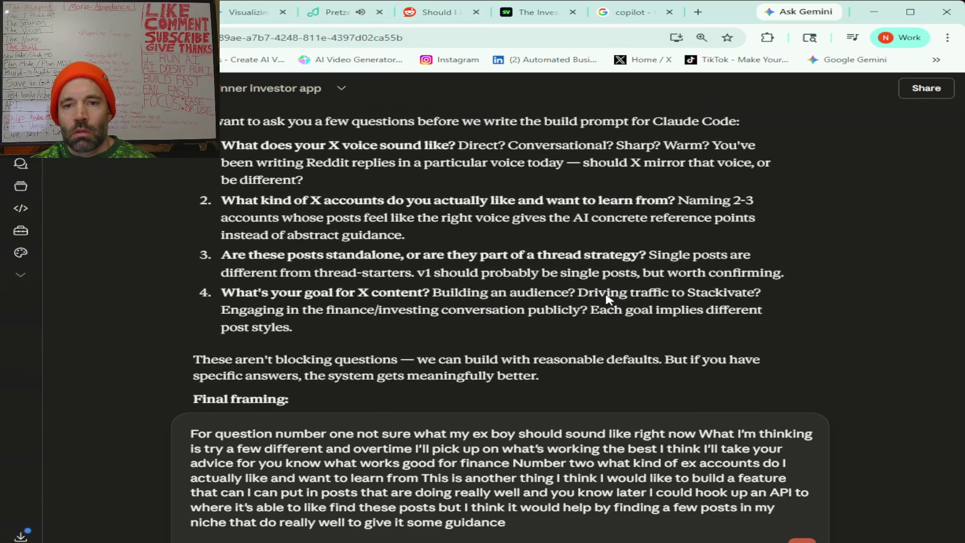
type(" So umm")
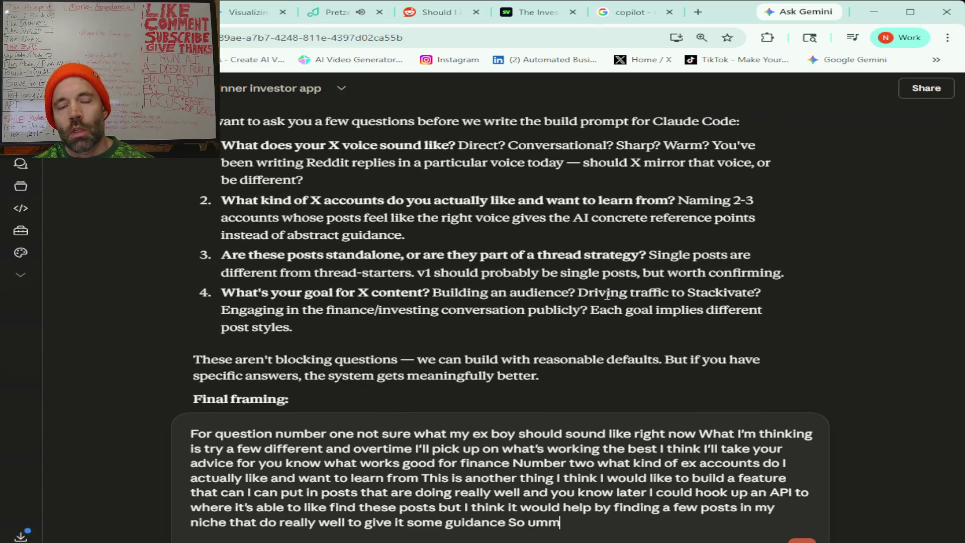
type(" you know i'm thinking of making")
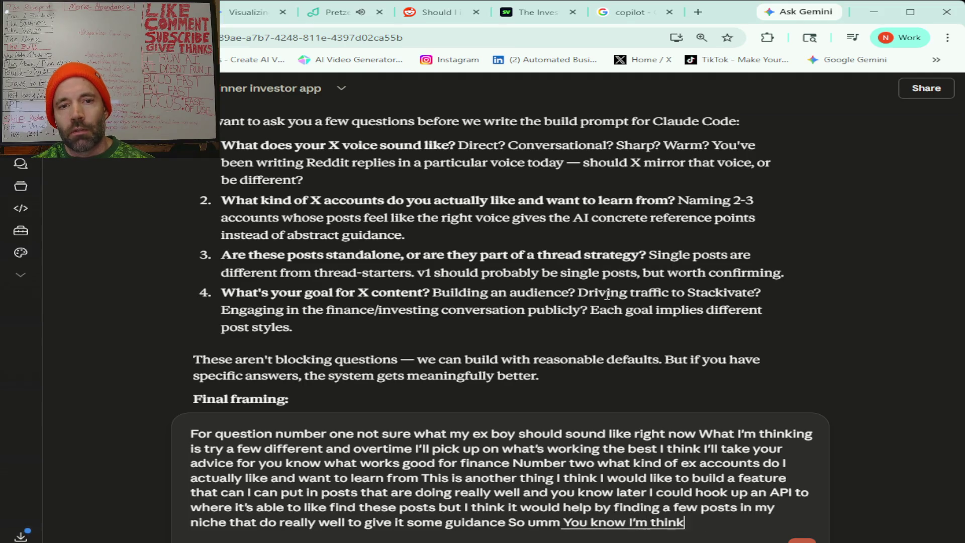
type(" different posting styles")
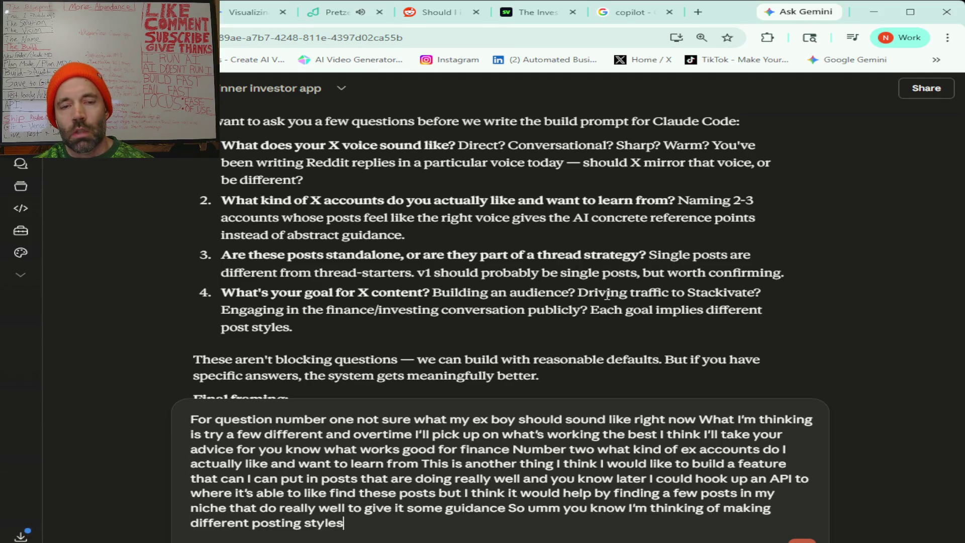
type(" like")
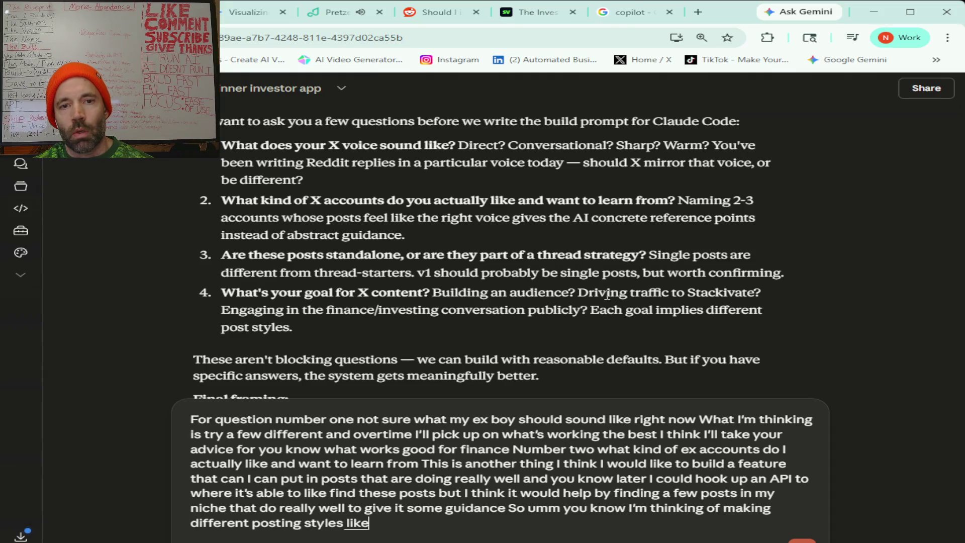
type(" umm you know a short post a question")
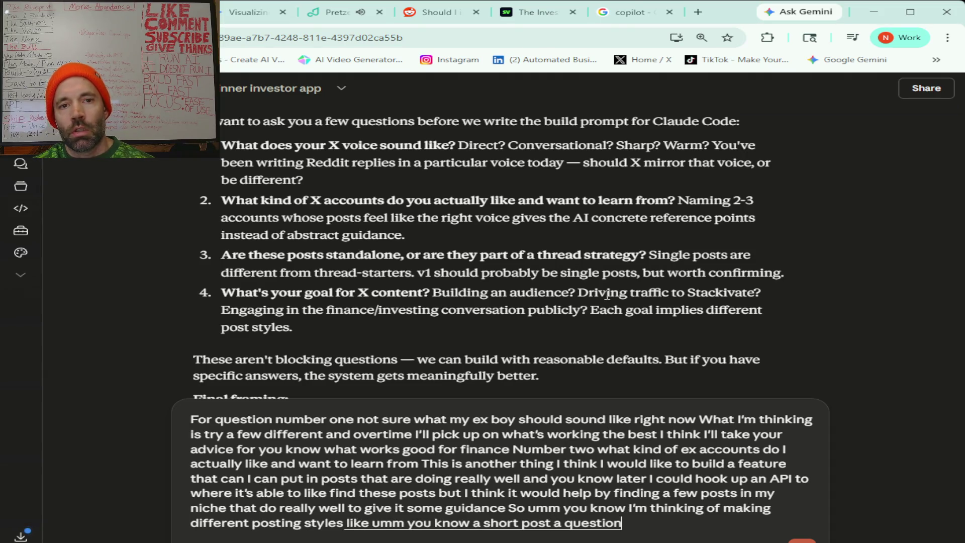
type(" stand alone post")
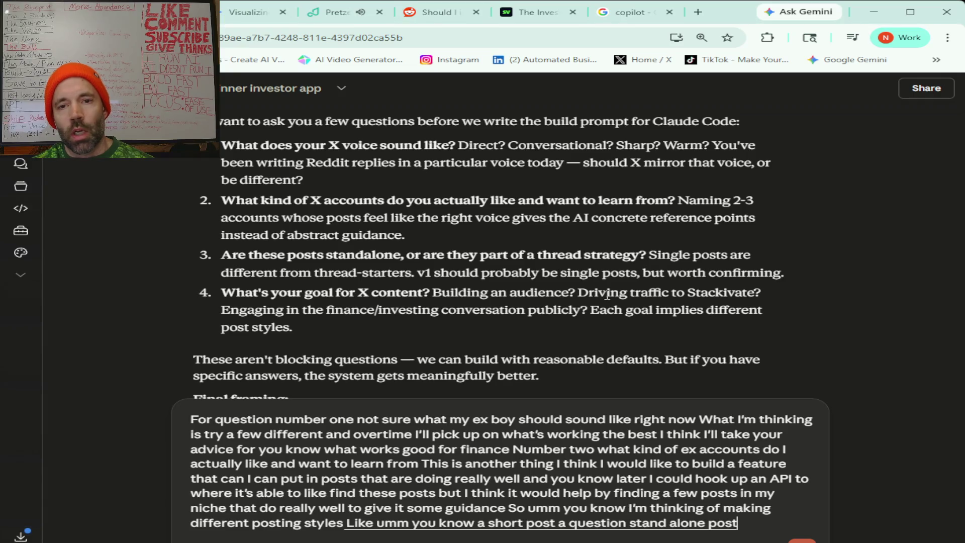
type(" And I can kind")
type(" of like try")
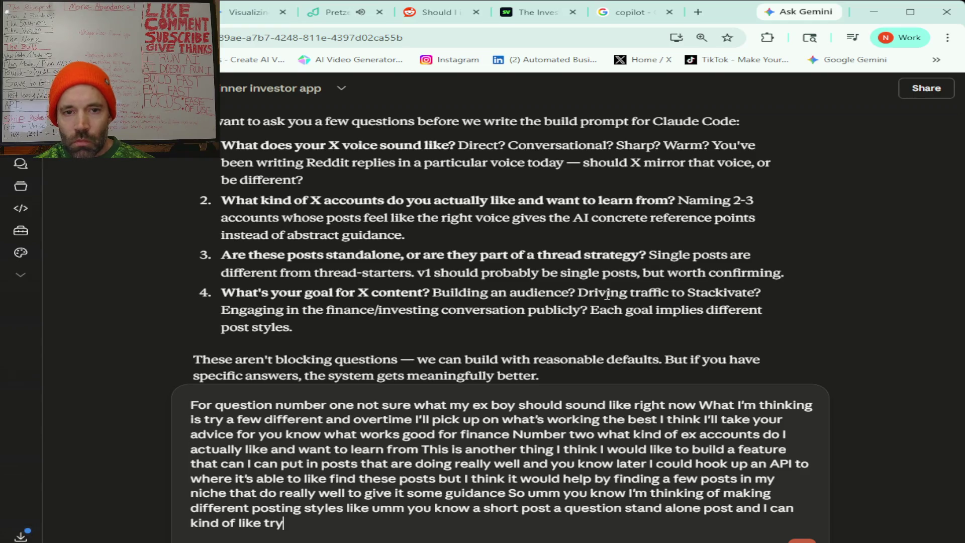
type(" a variety of them each week")
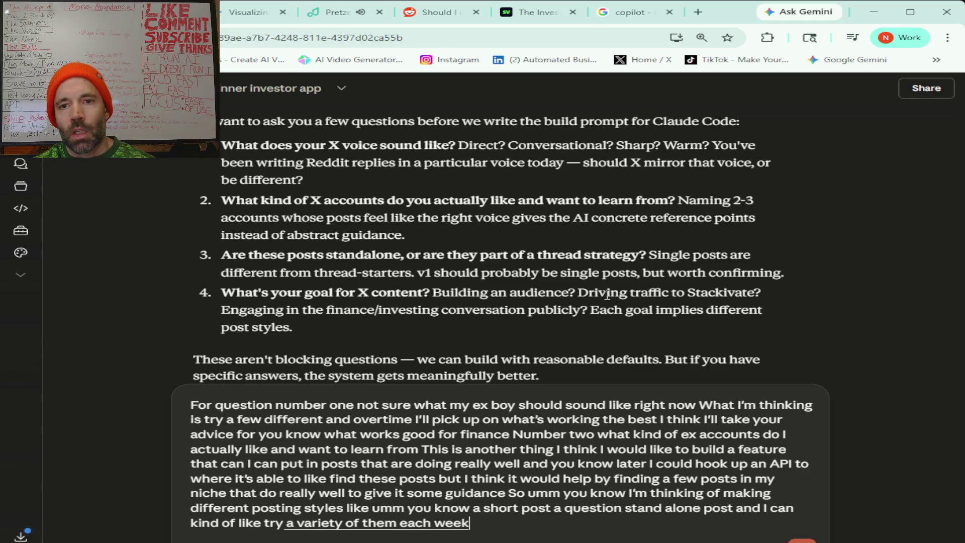
type(" and then overtime")
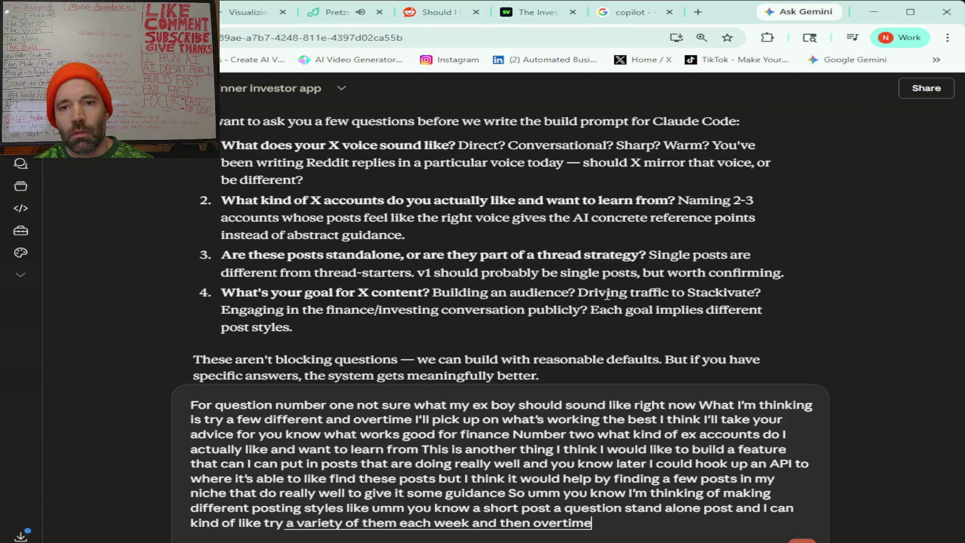
type(" I get feedback on which ones work the best")
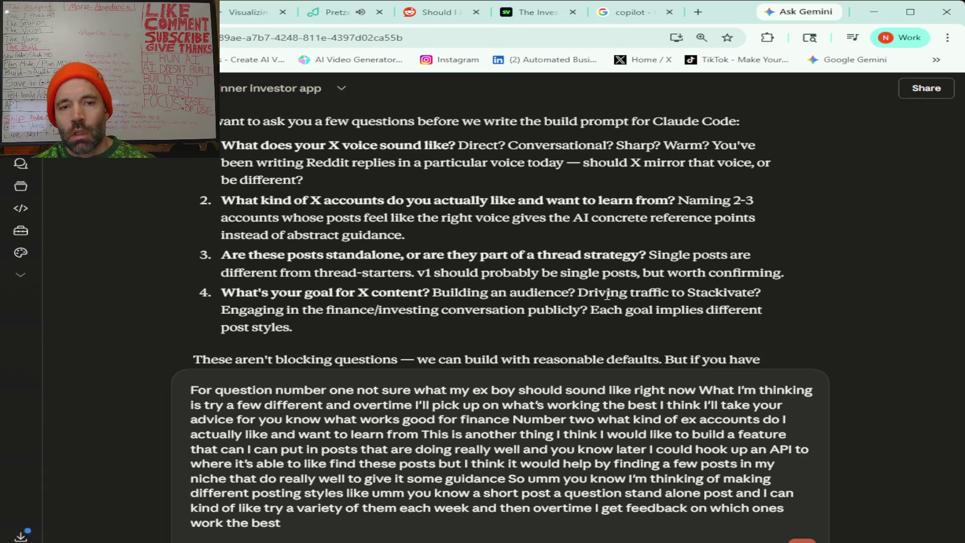
type("I think you know we can build")
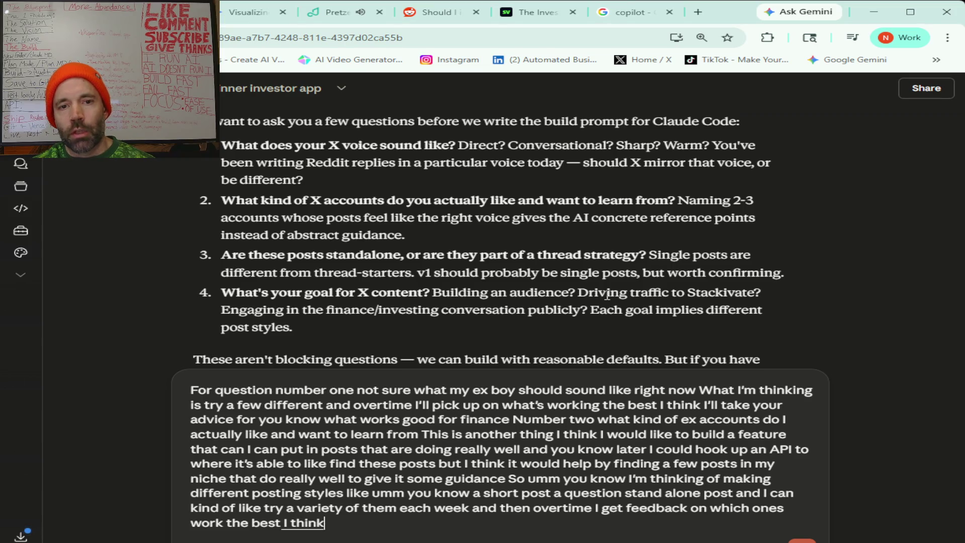
type(" the extra parts like maybe one feature at a time")
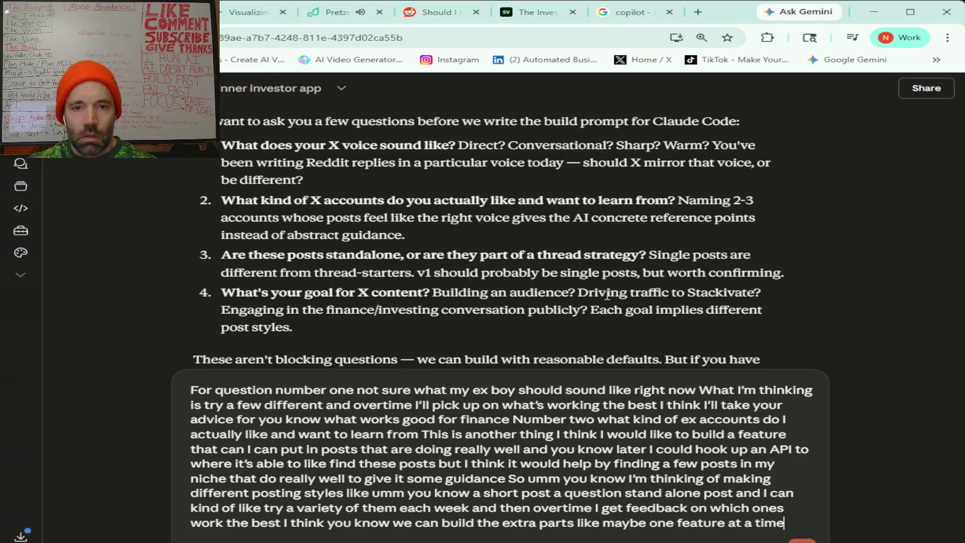
type(" just get like the main functions of it built")
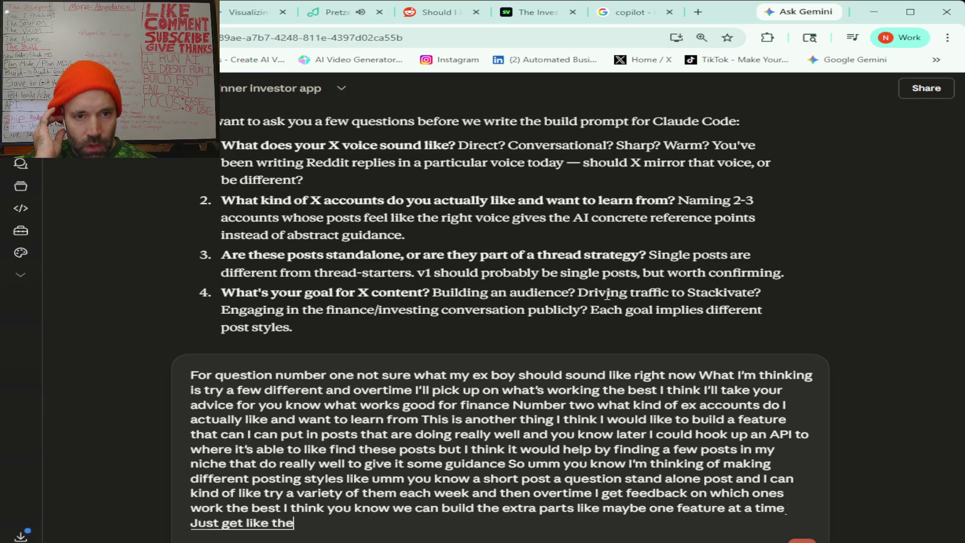
type(" And my goal for X content first I would have to say")
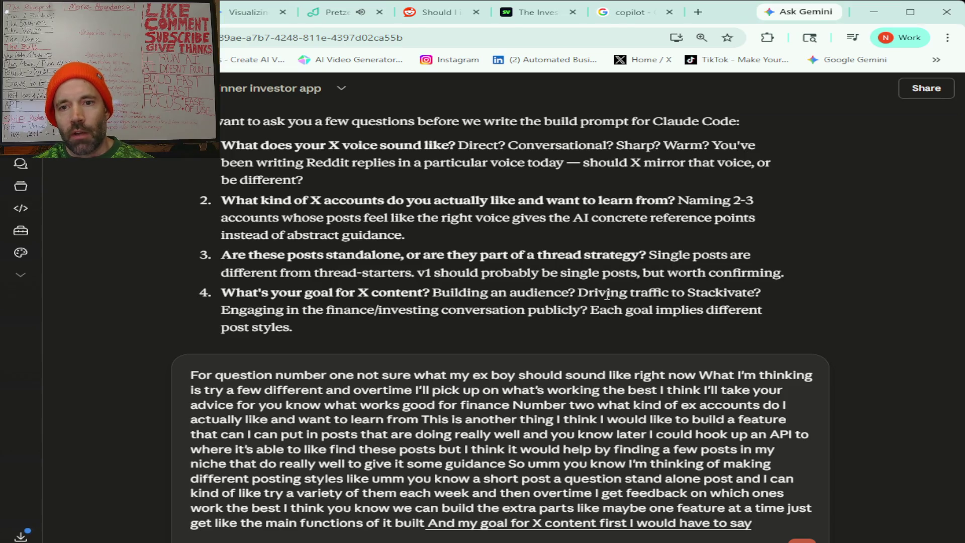
type(" driving traffic to stack of eight")
type(" second building an audience")
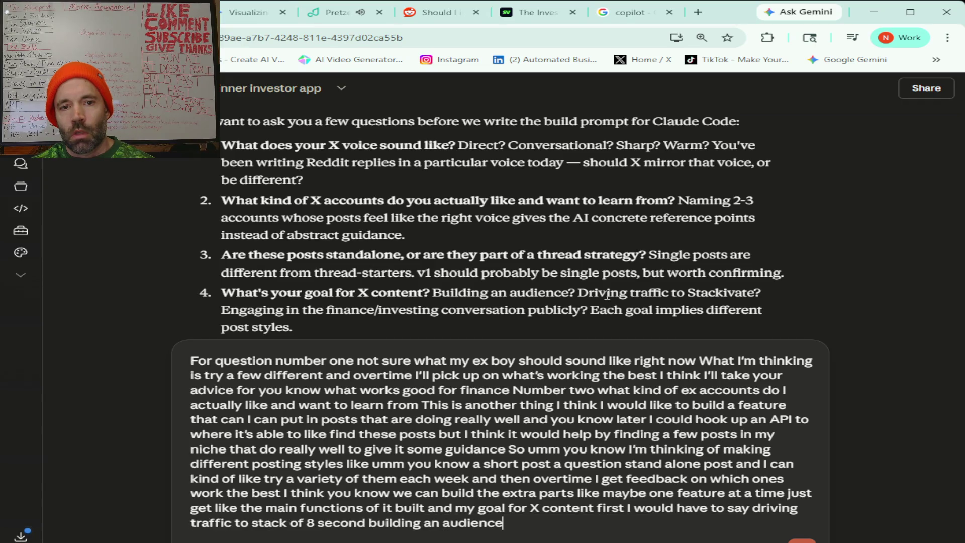
type(" and third")
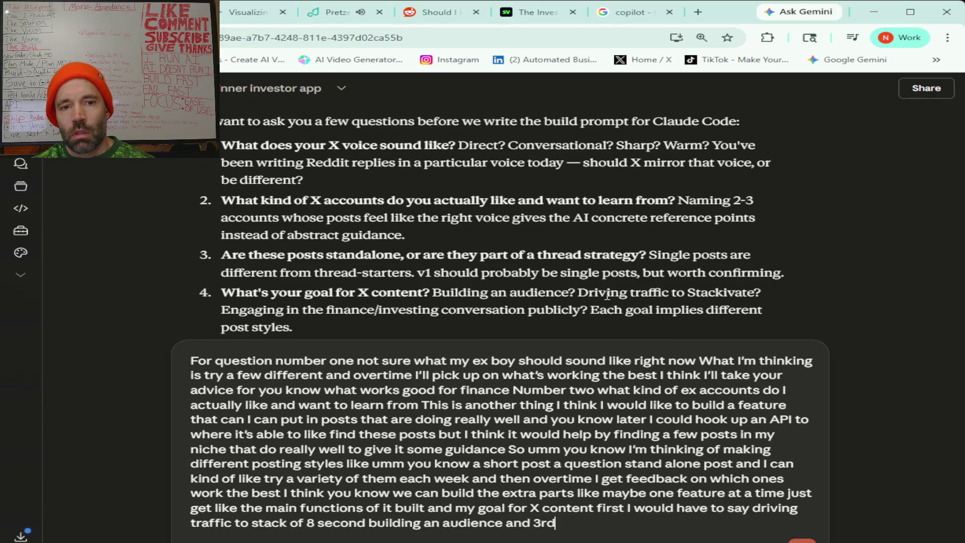
type(" Engaging in finance investing")
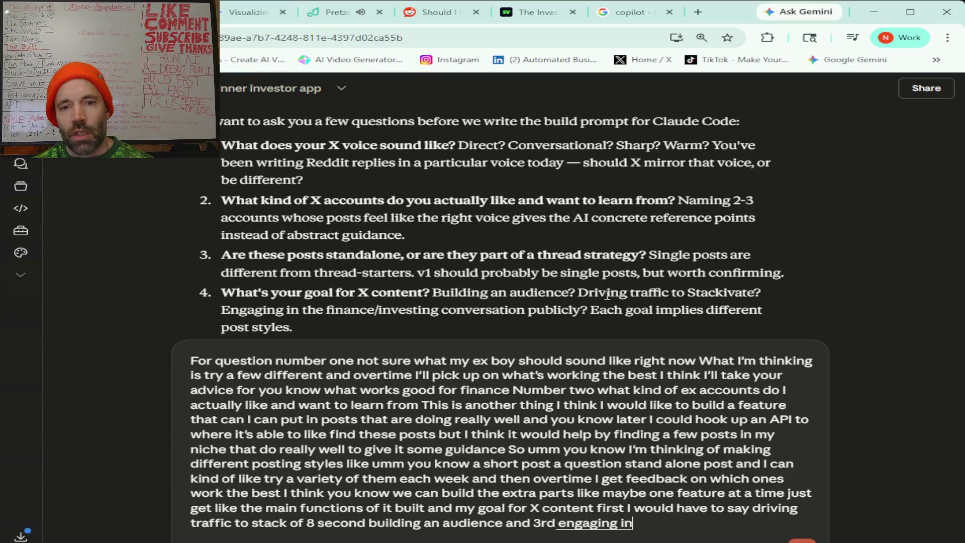
type(" conversation publicly")
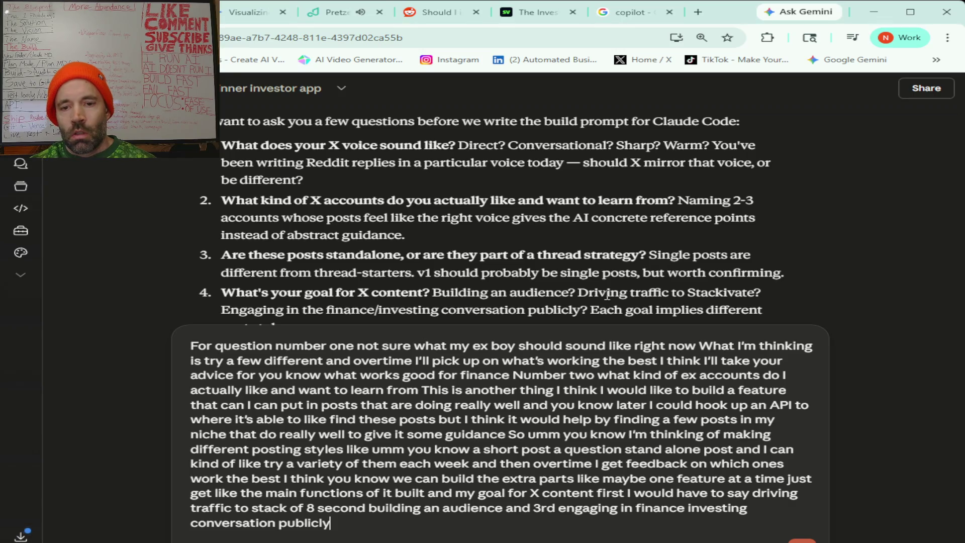
type(" But I mean definitely")
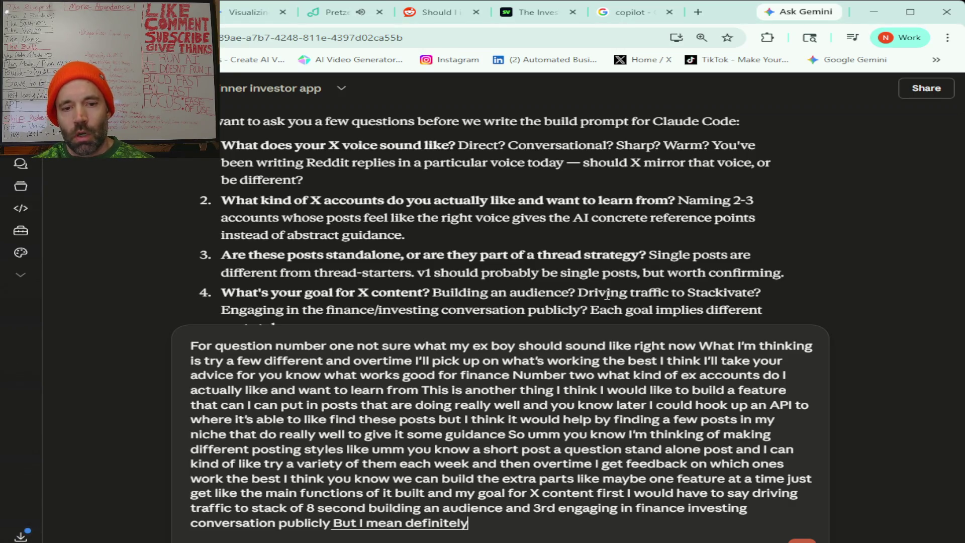
type(" would want to do things and they all kind of")
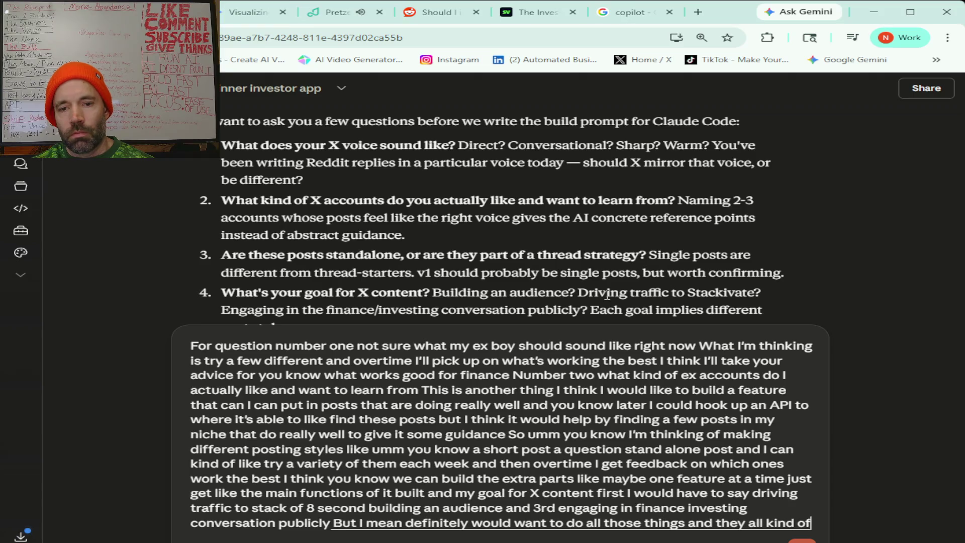
type(" you know are necessary")
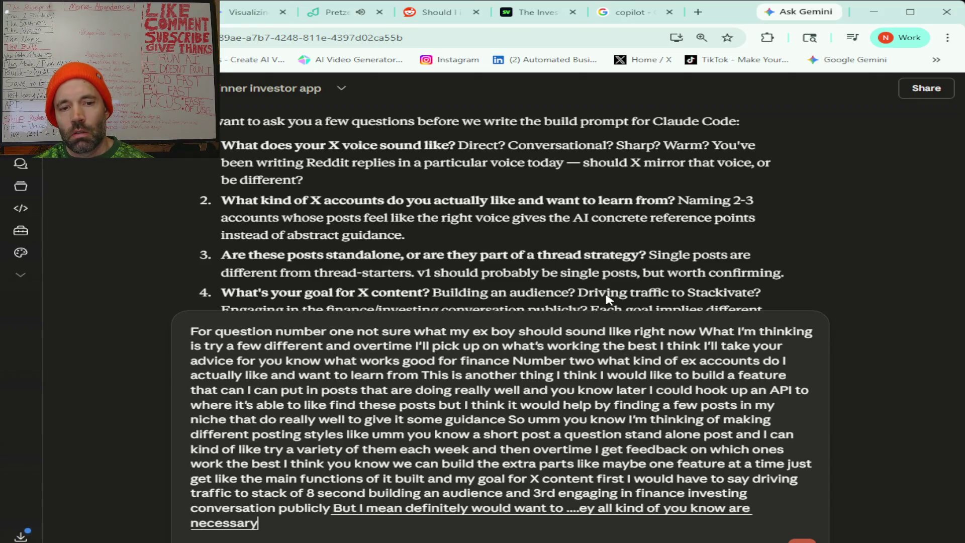
type(" to do the main goal which is")
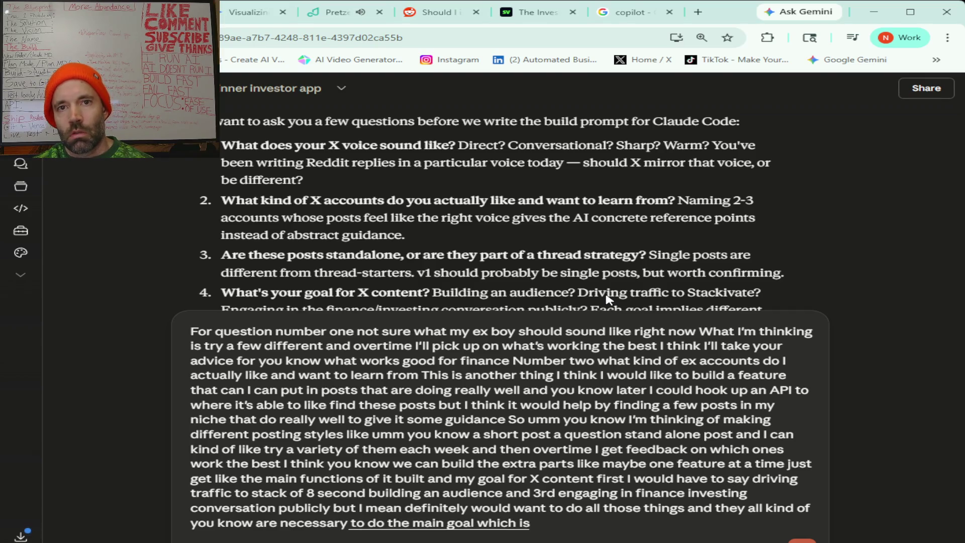
type(" You know sending traffic which is what marketing is about")
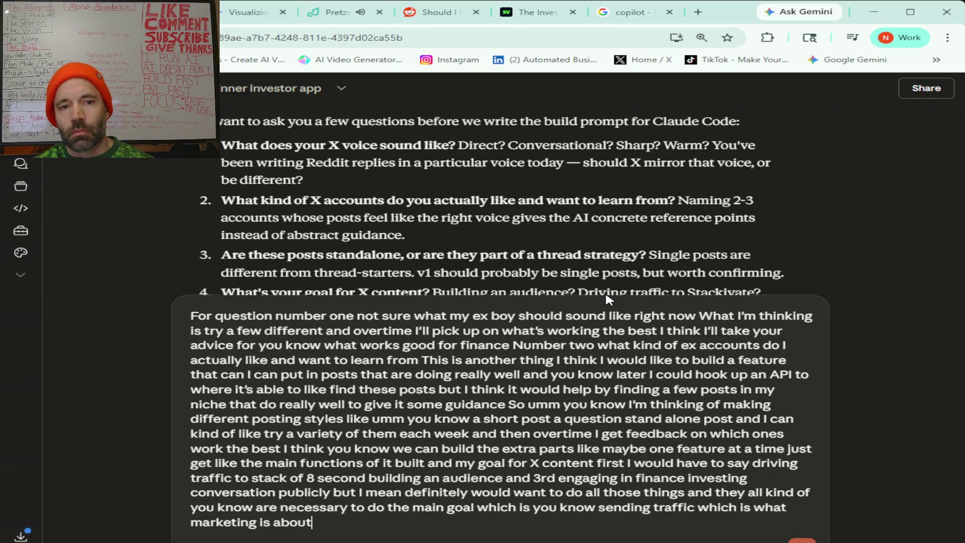
type(" so")
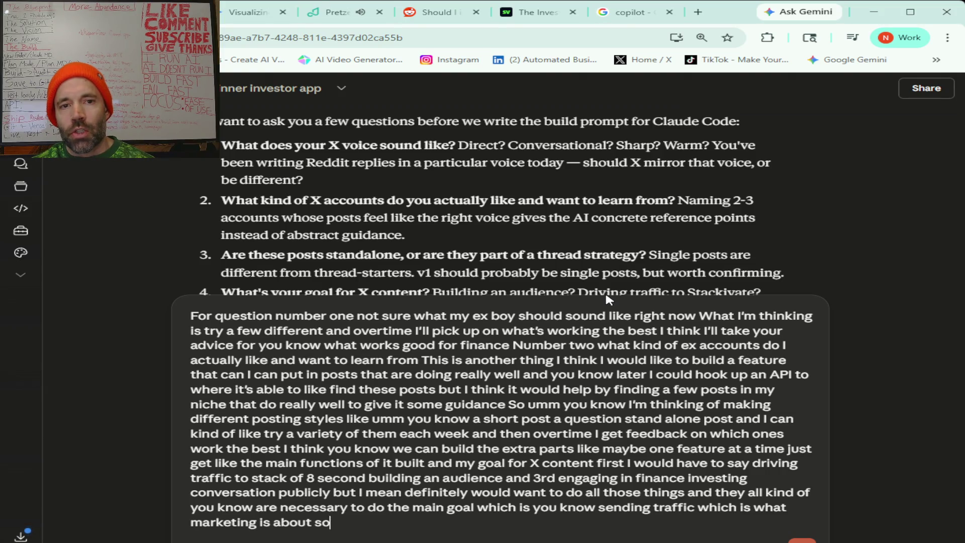
type(" let's start building")
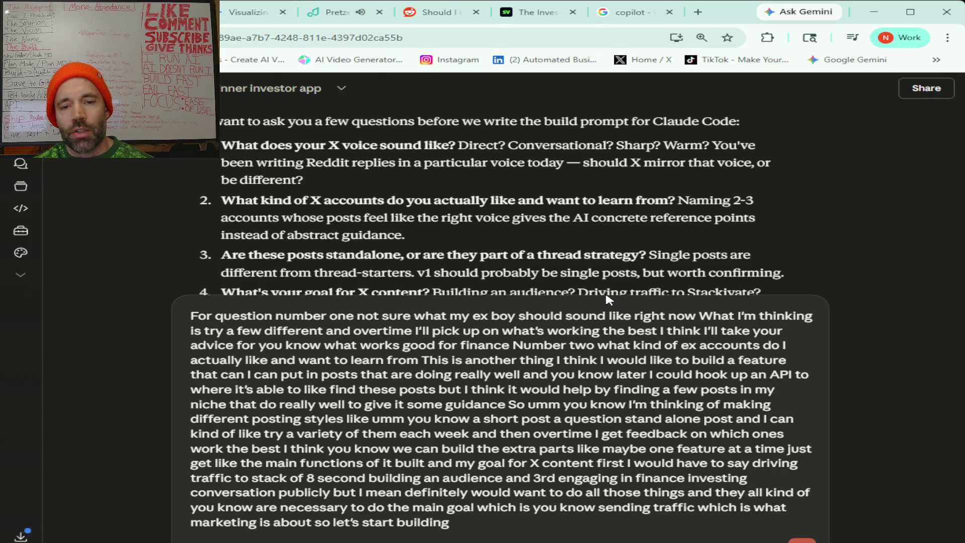
type(" the highest leverage")
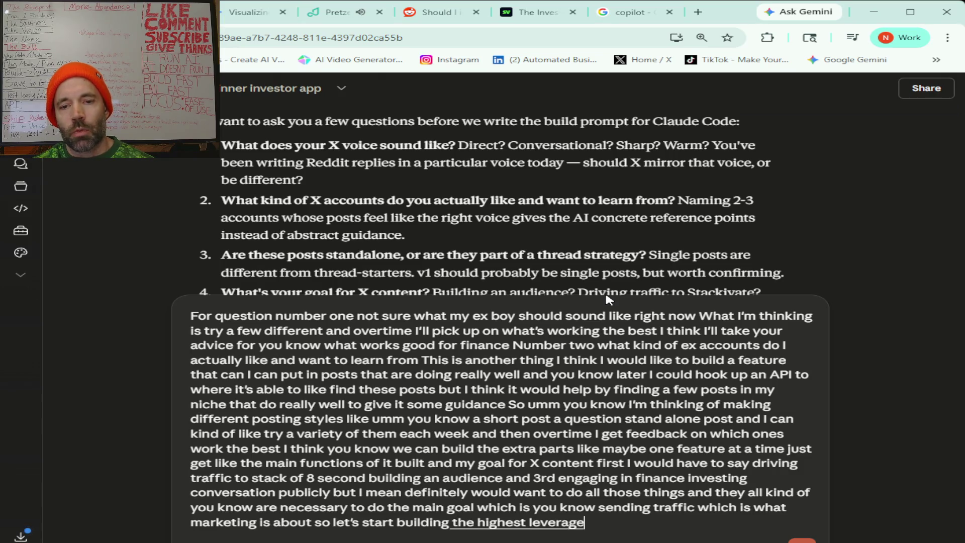
type(" highest priority features")
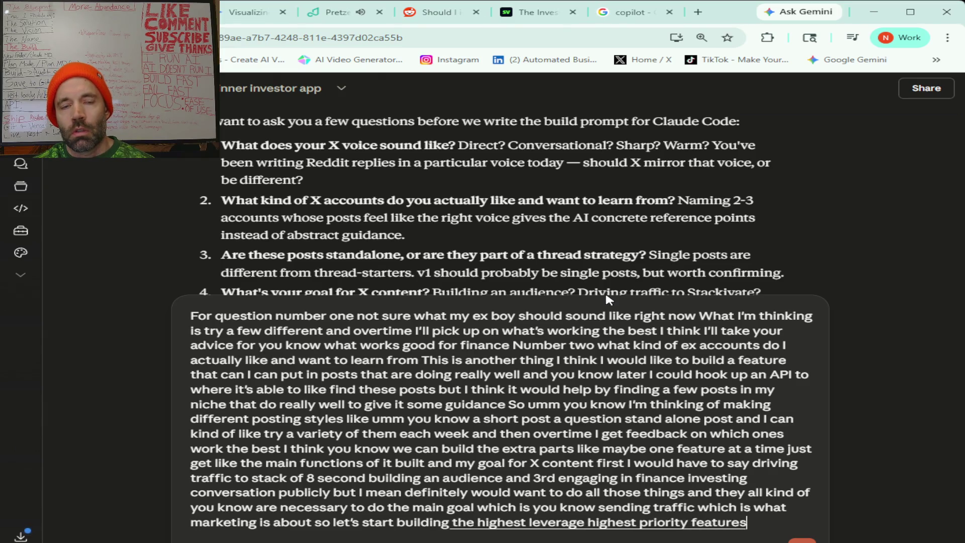
type(" for this")
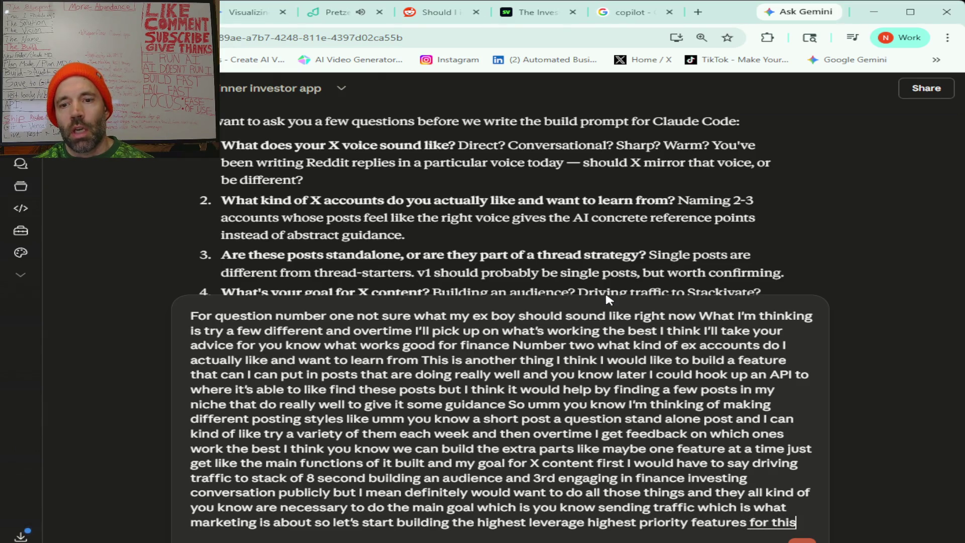
type(" X content")
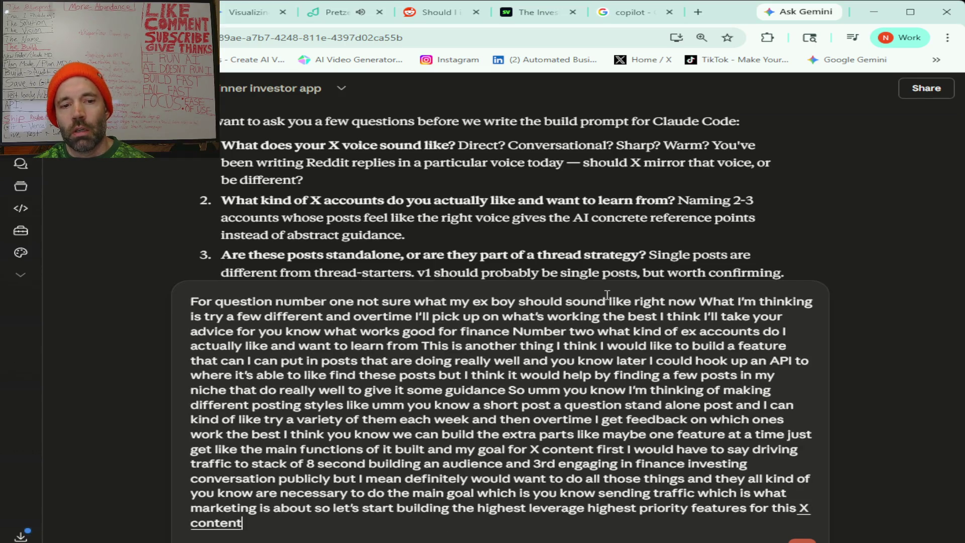
type(" generator And then we will")
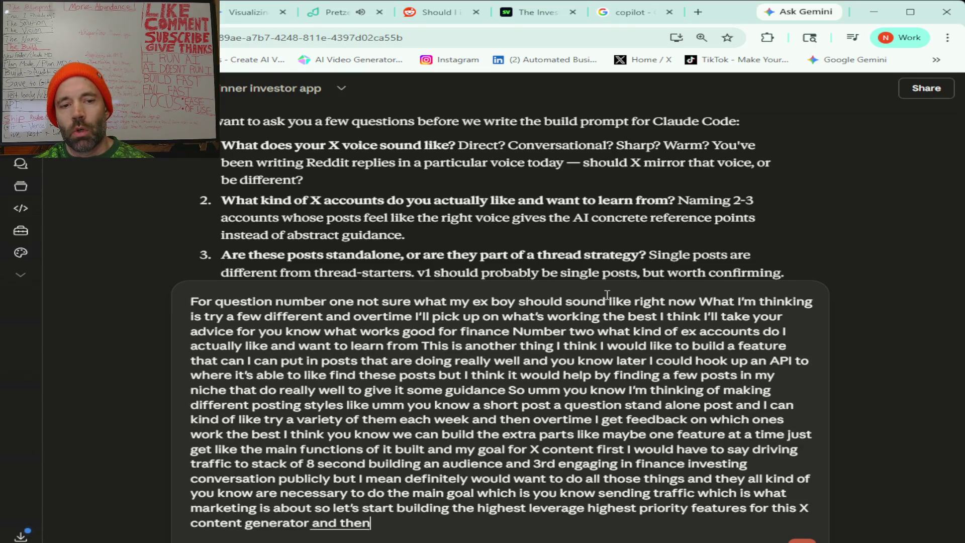
type(" go from there let me know what you think")
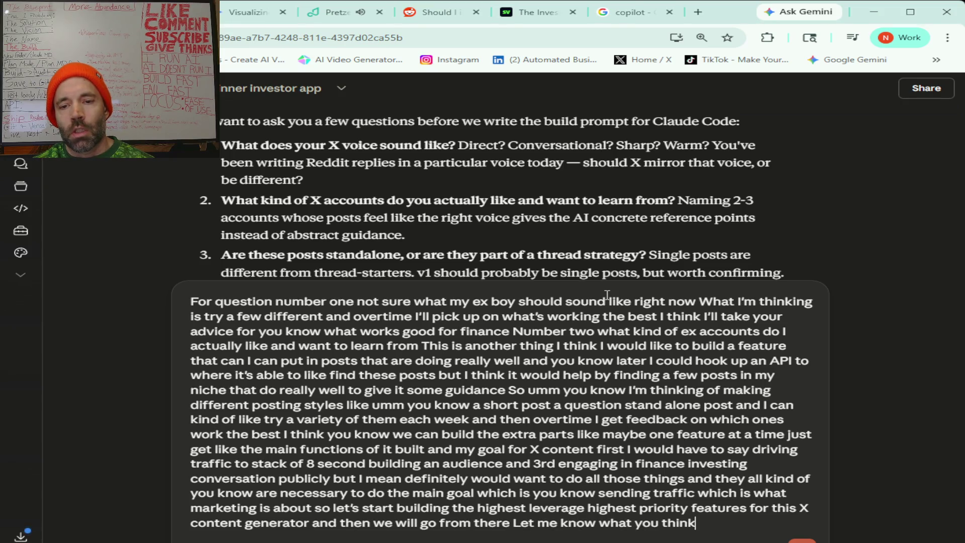
type(" Is the highest priority")
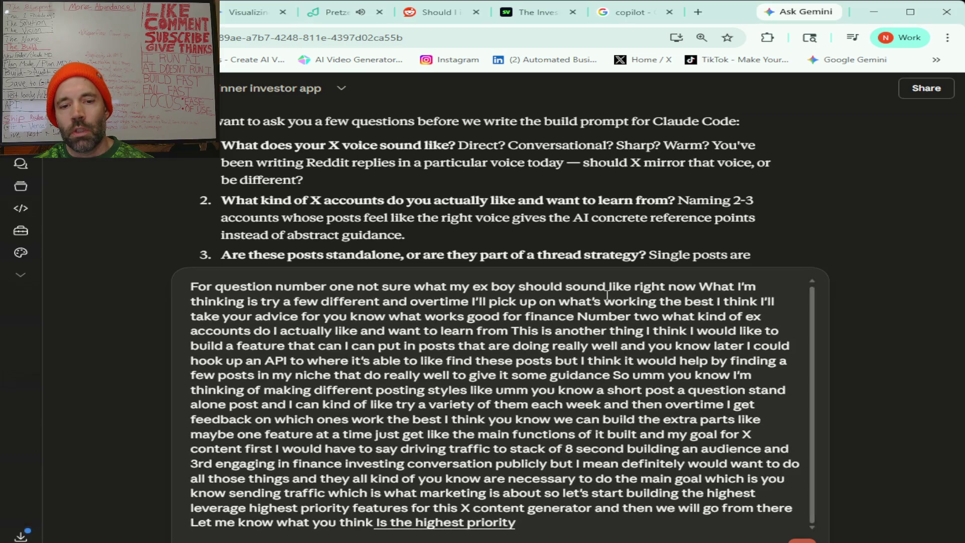
type(" feature to build first")
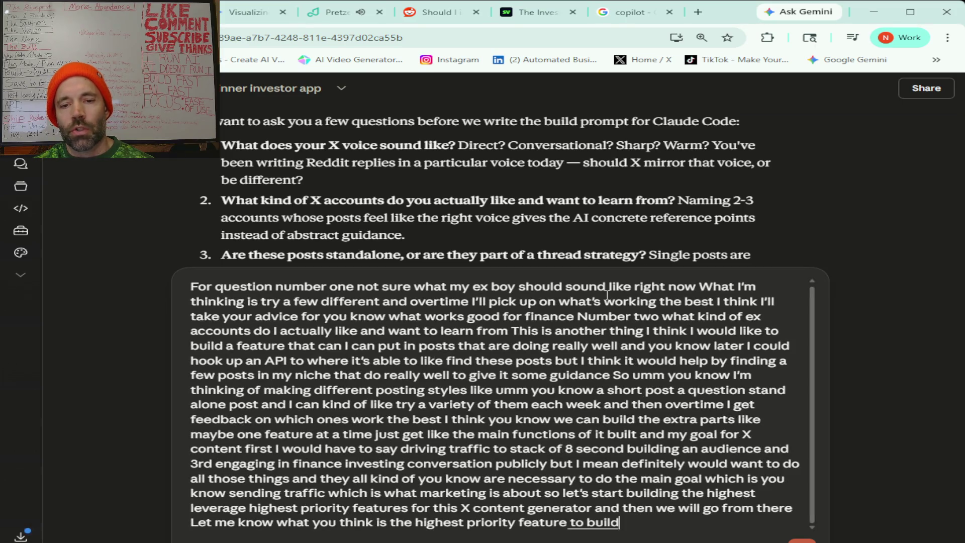
type(" like kind of like the")
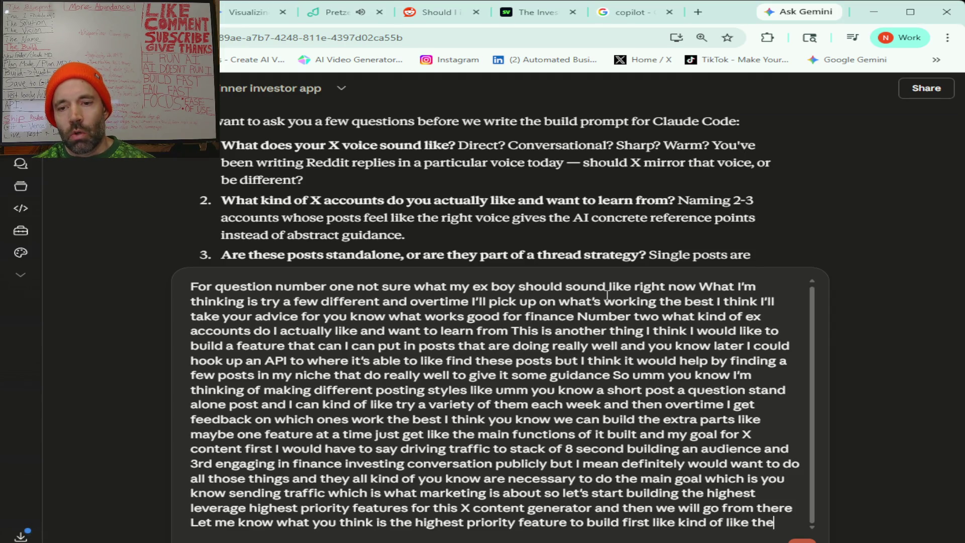
type(" head cornerstone")
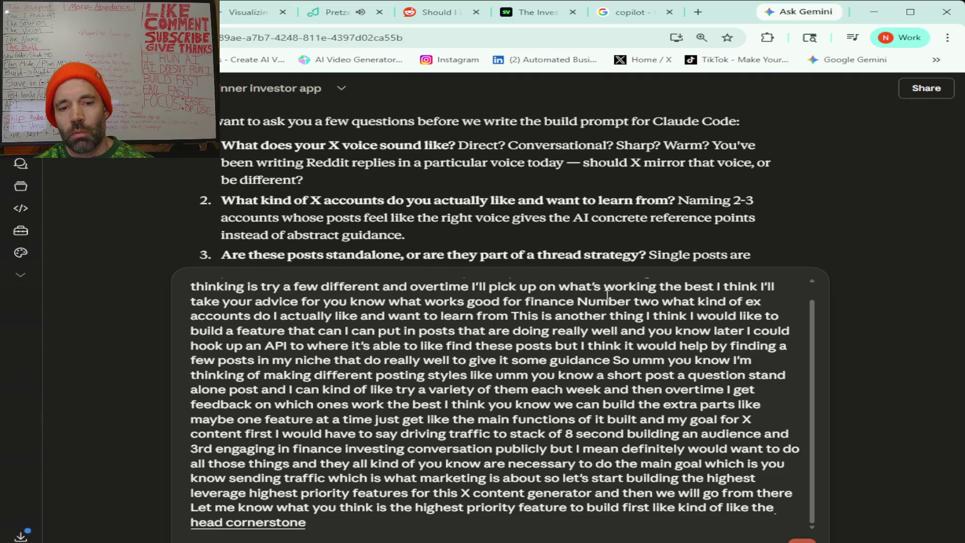
type(" the stone that the builder refused")
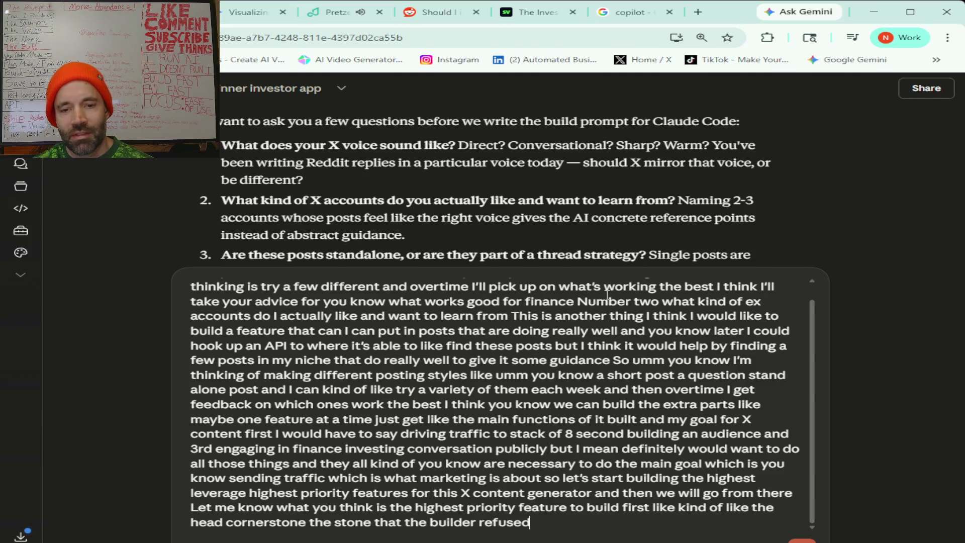
type(" that will always be the head cornerstone")
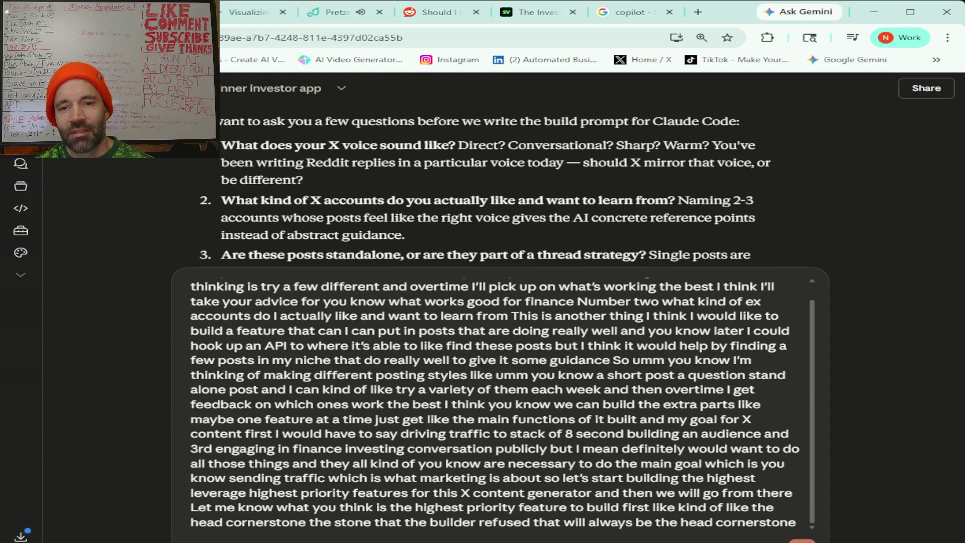
Send the four answers, with traffic to Stackivate as the priority, and ask for the top feature
key("Return")
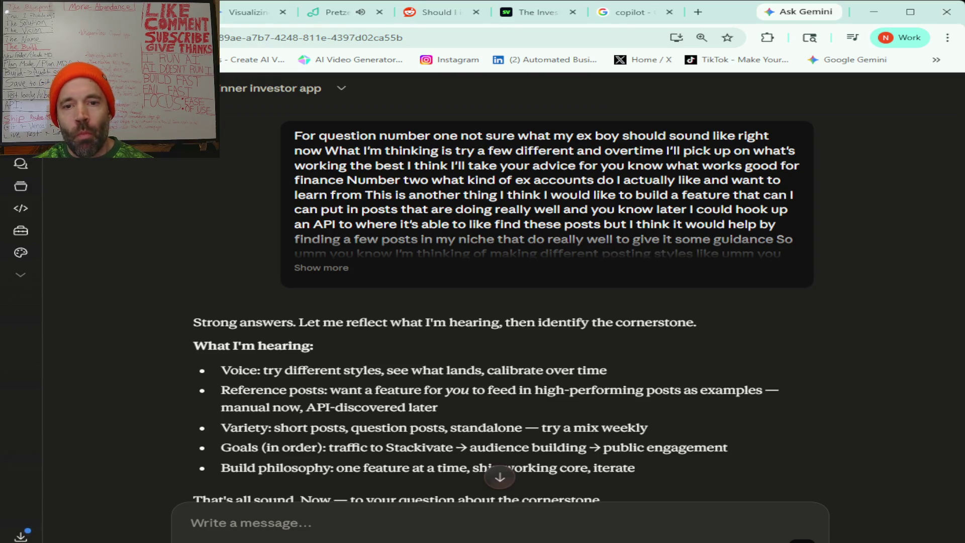
Scroll through Claude's reply naming prompt design as the cornerstone and the five-draft v1 pipeline
scroll(786, 371, "down", 4)
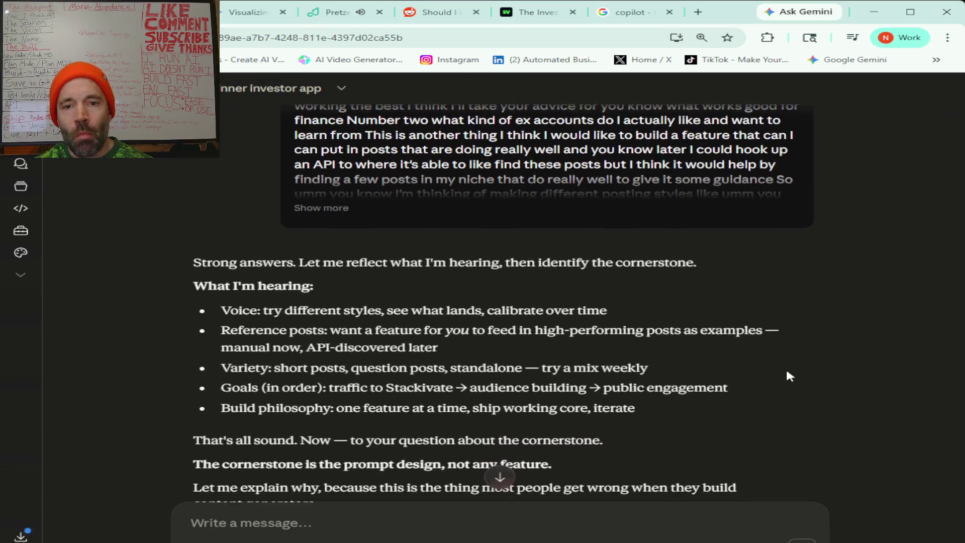
scroll(787, 372, "down", 1)
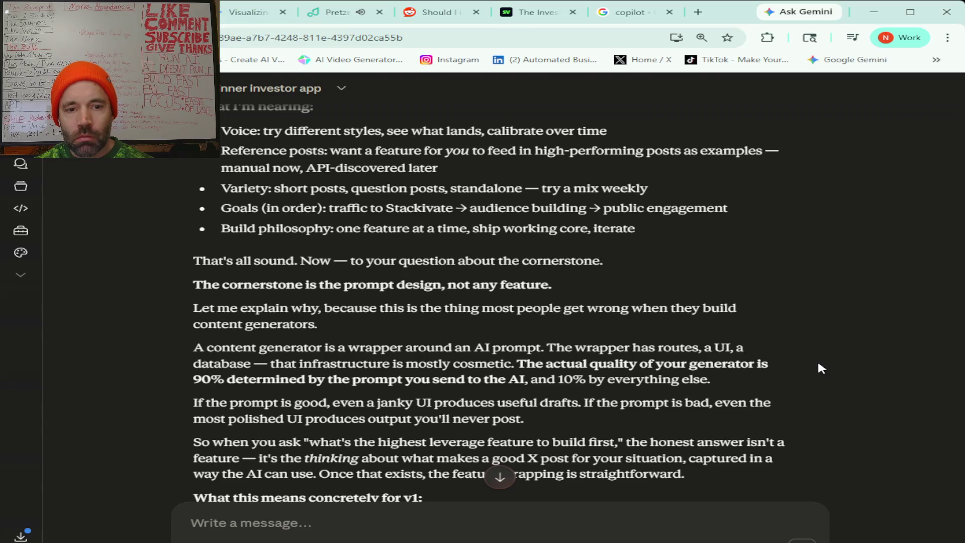
scroll(820, 368, "down", 2)
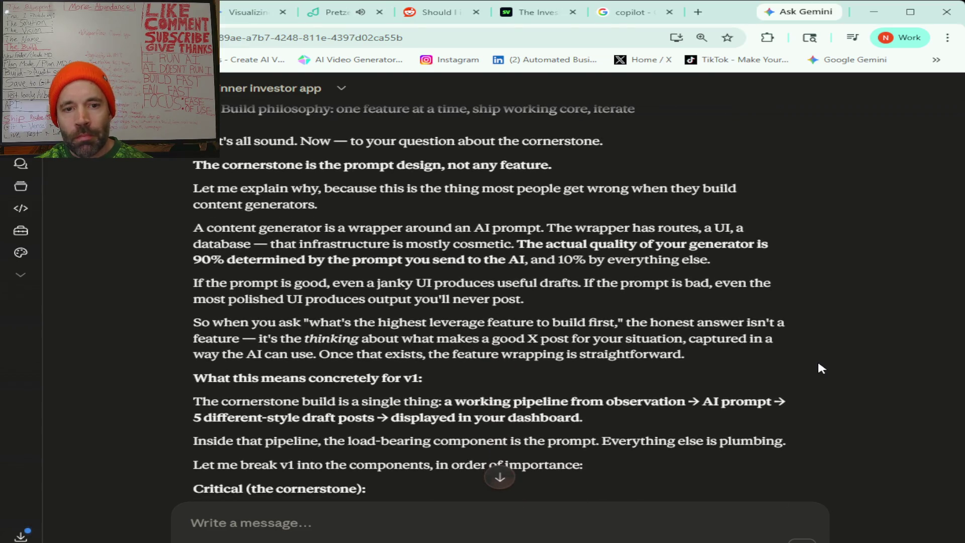
scroll(819, 365, "down", 1)
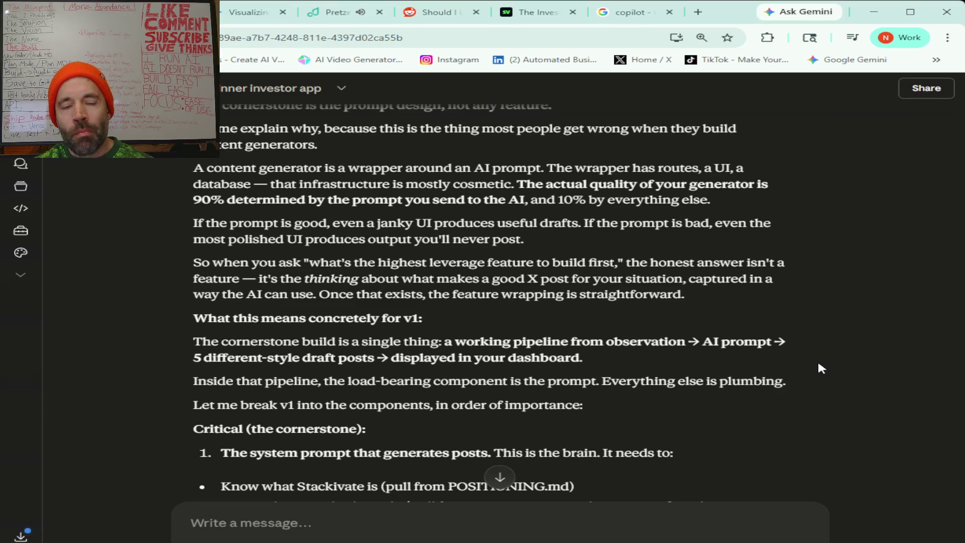
scroll(818, 364, "down", 1)
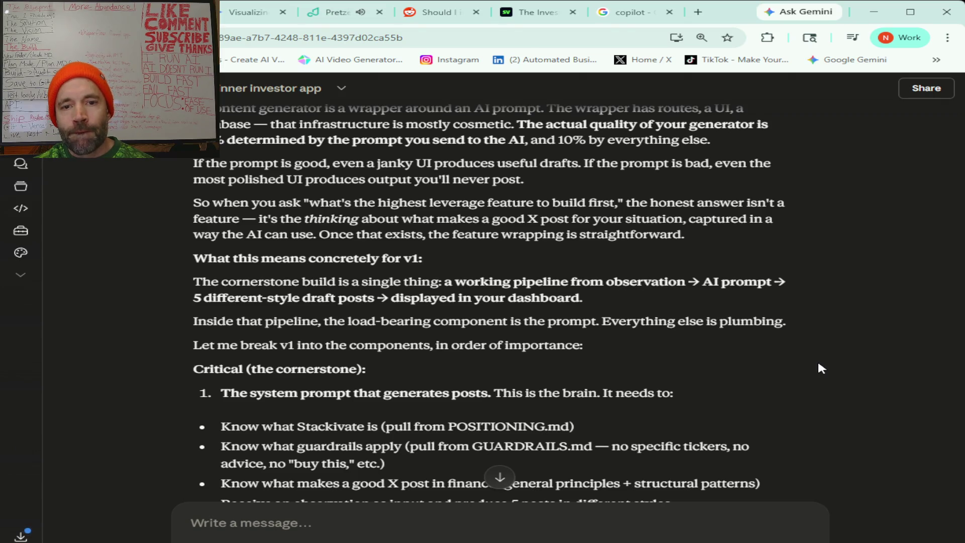
scroll(820, 369, "down", 3)
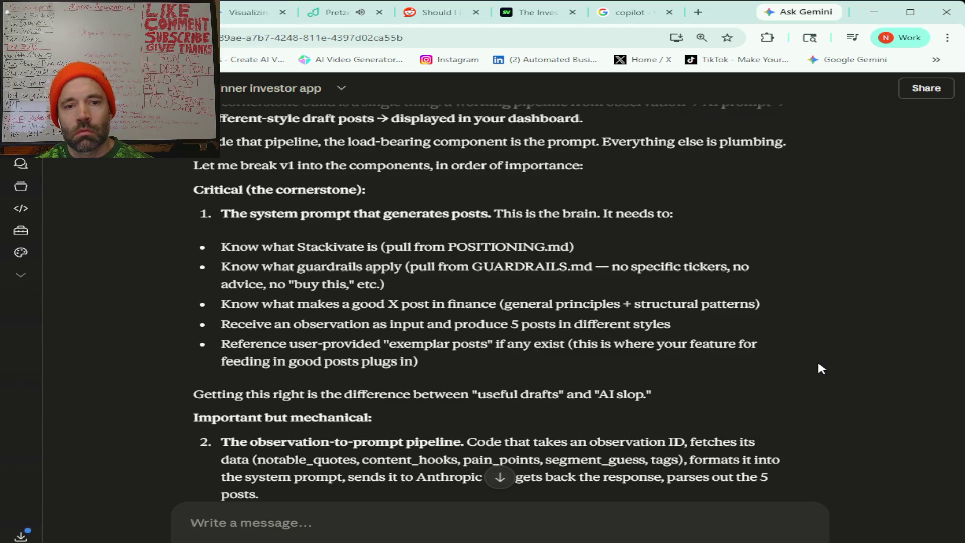
scroll(821, 368, "down", 5)
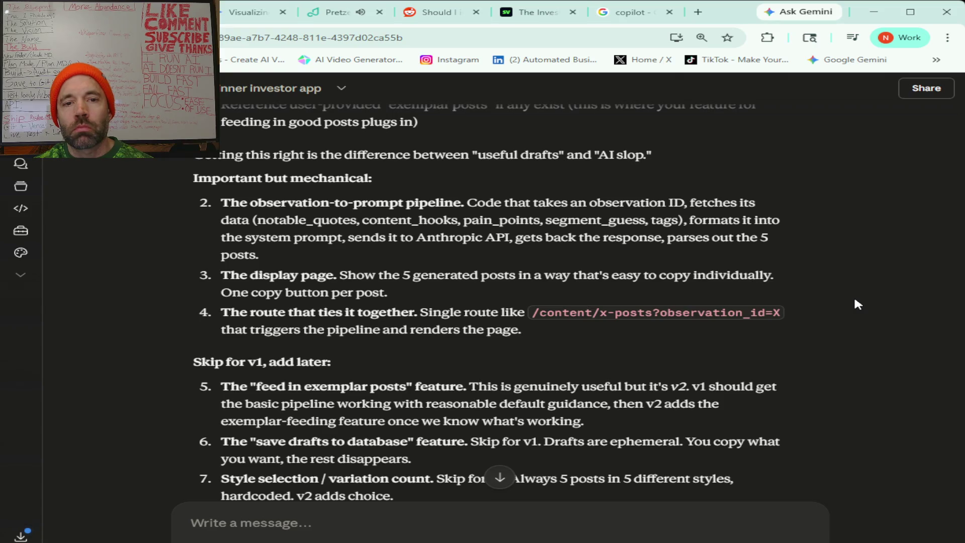
scroll(854, 300, "down", 3)
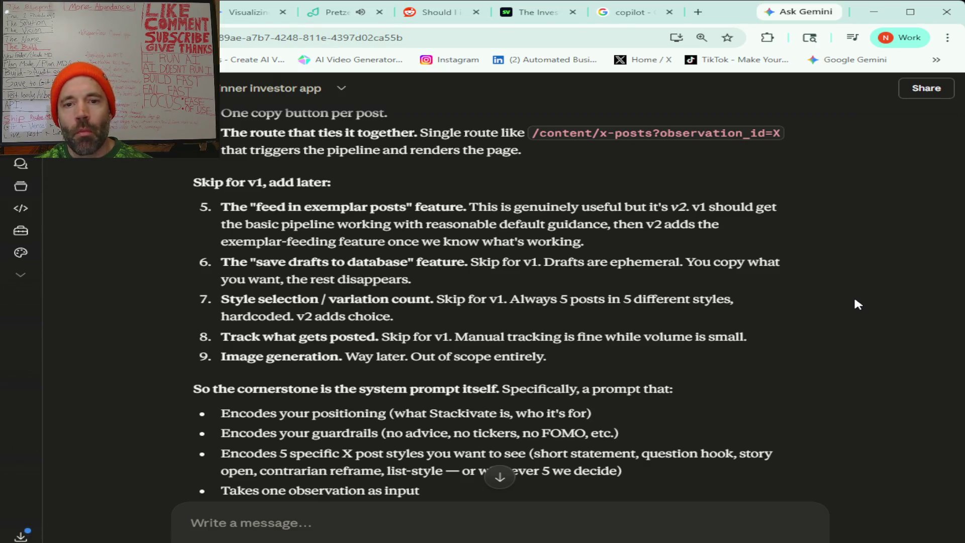
scroll(854, 299, "down", 4)
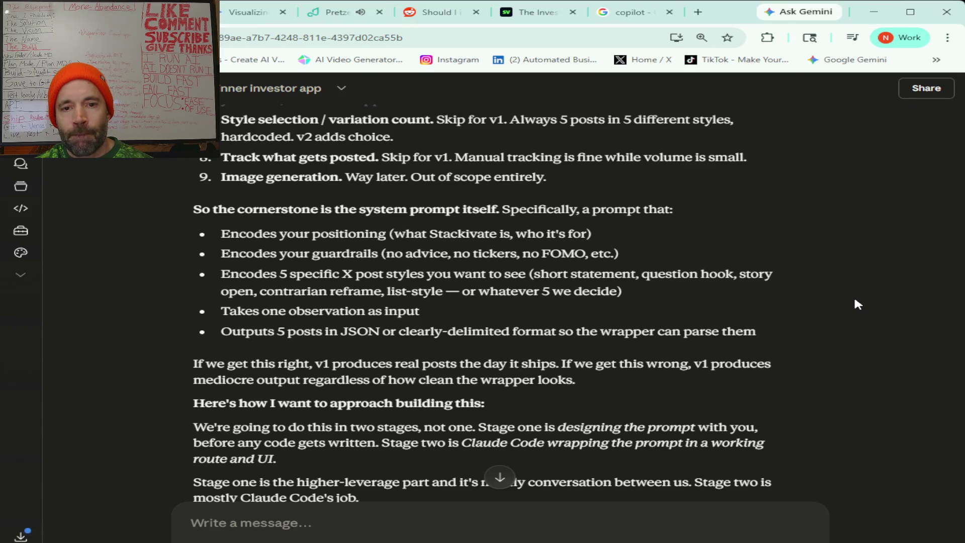
scroll(853, 299, "down", 1)
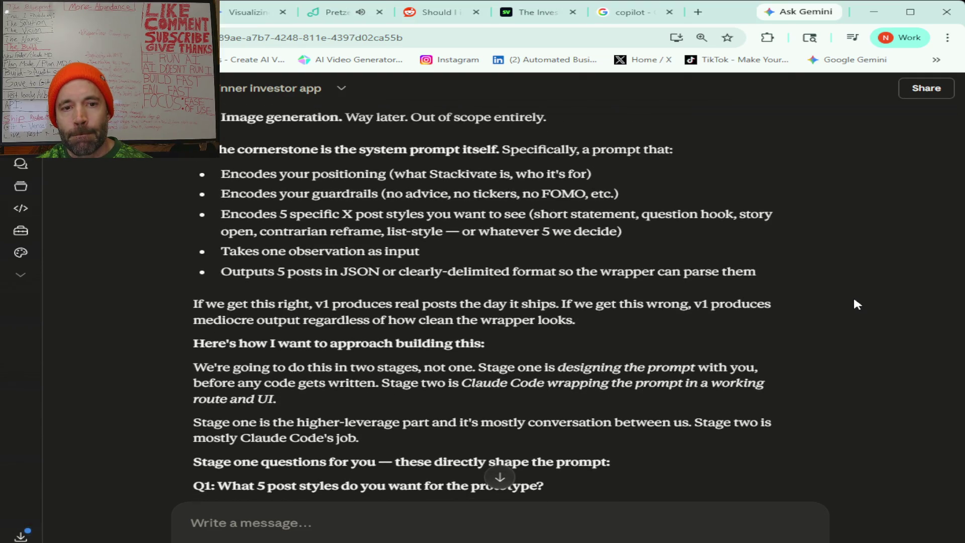
scroll(857, 304, "down", 2)
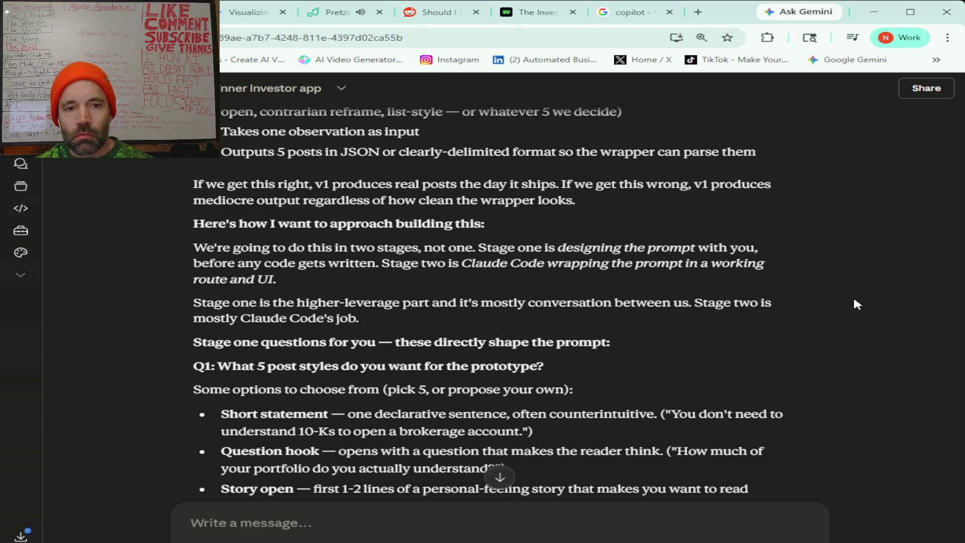
scroll(854, 300, "down", 3)
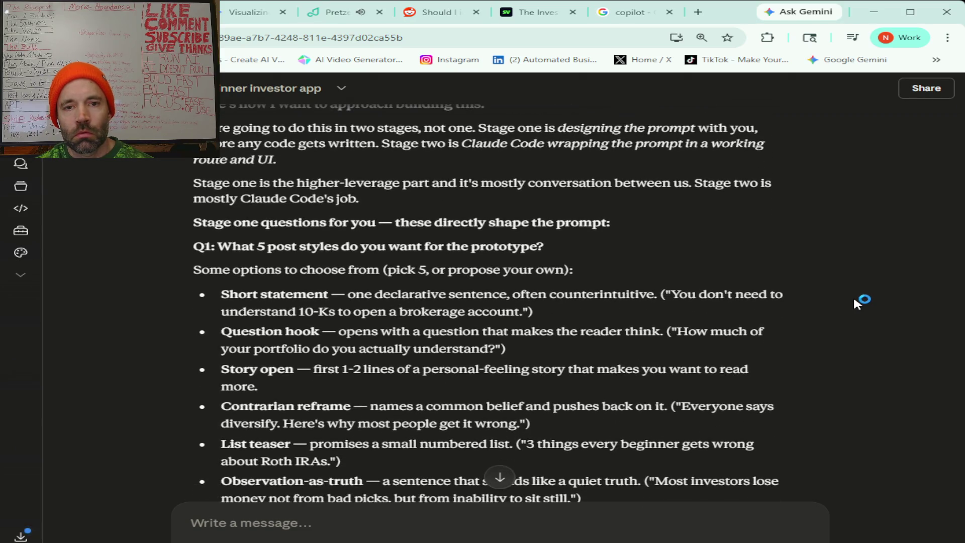
scroll(857, 305, "down", 1)
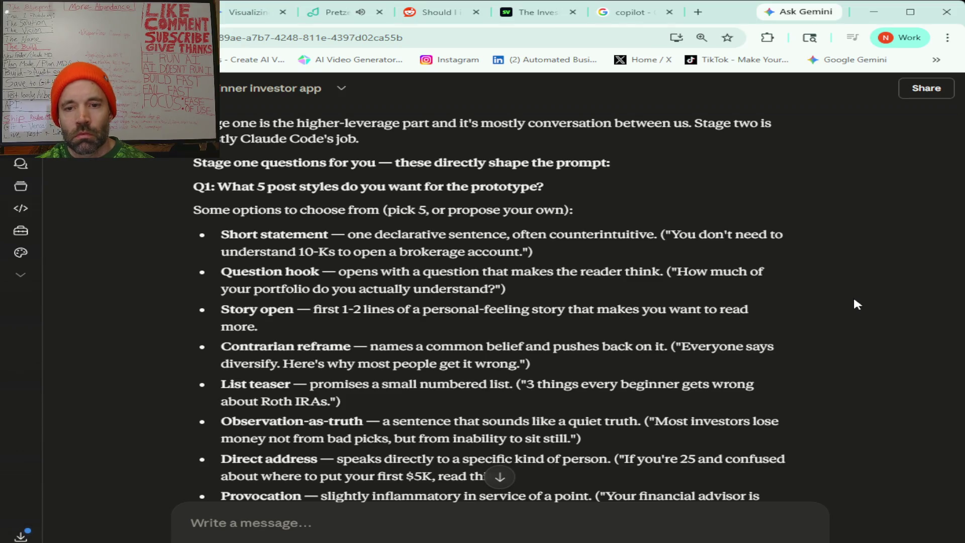
scroll(853, 299, "down", 2)
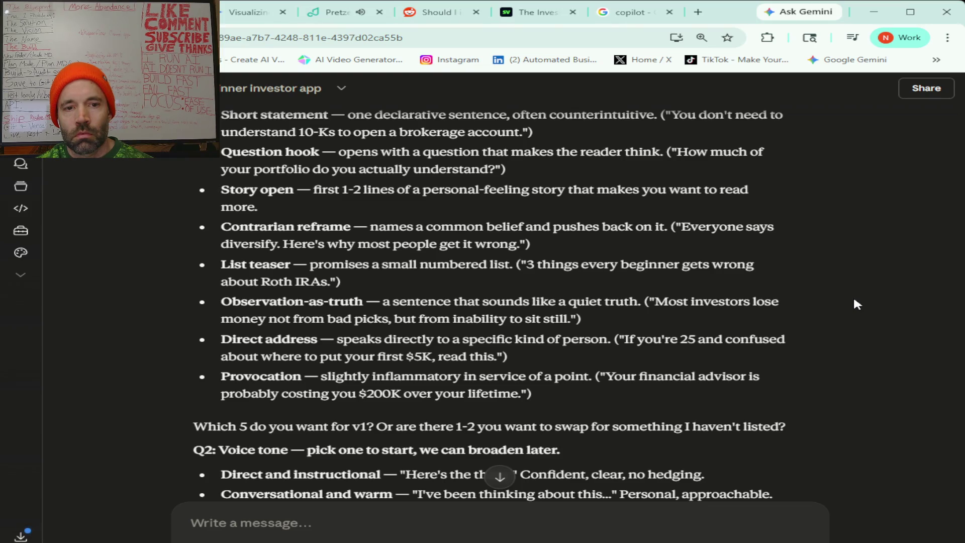
scroll(854, 299, "up", 3)
scroll(854, 300, "down", 1)
scroll(854, 299, "down", 2)
scroll(854, 299, "up", 2)
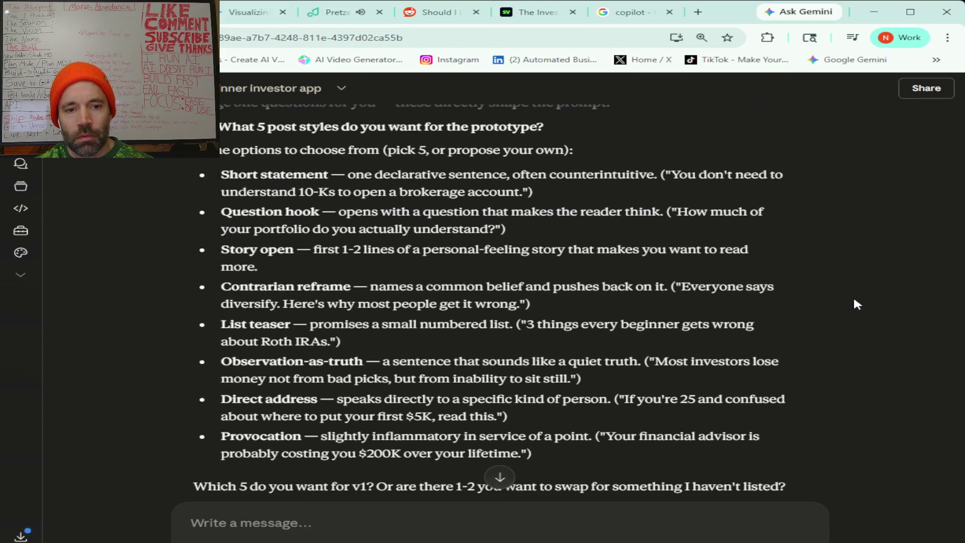
Answer question one with five post styles: short statement, question hook, provocation, observation, story open
left_click(292, 513)
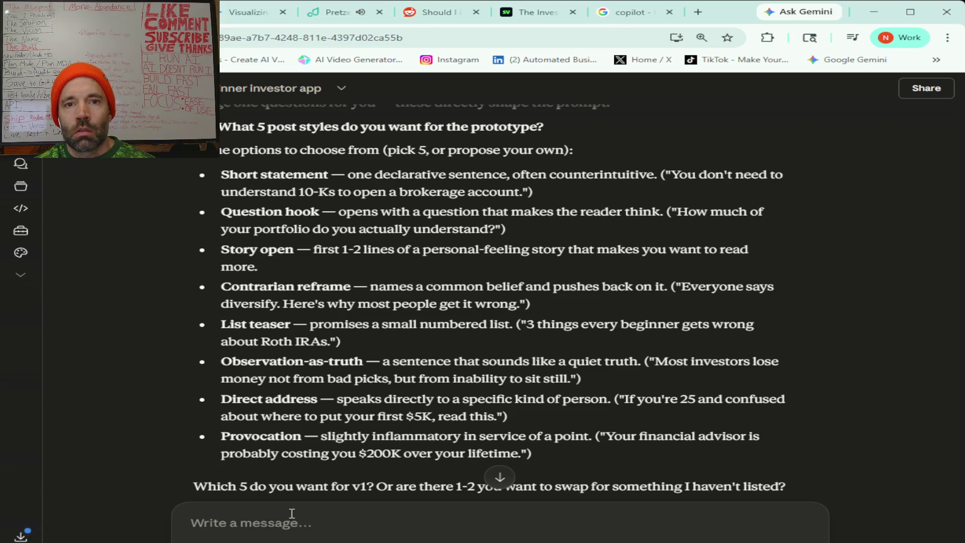
type("Starting with question one")
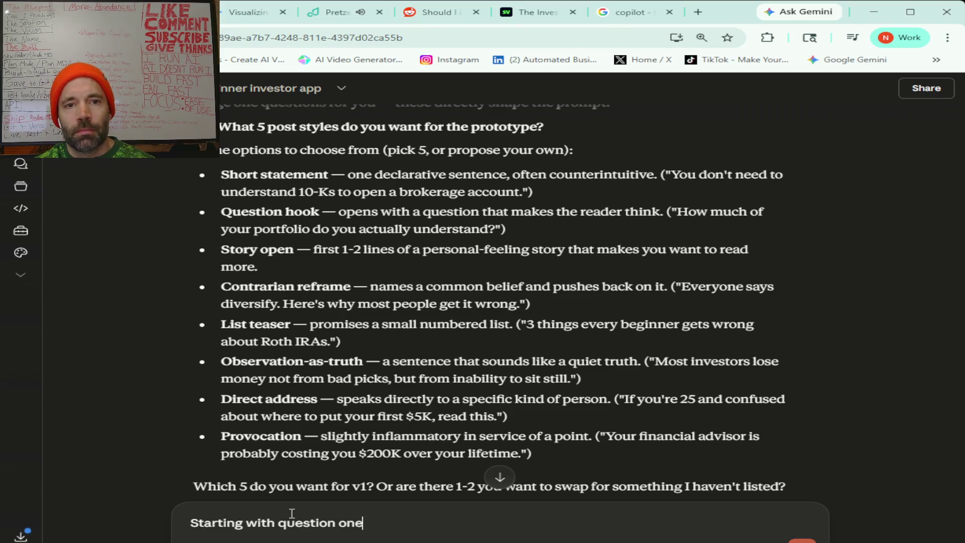
type(" I want to do a short statement")
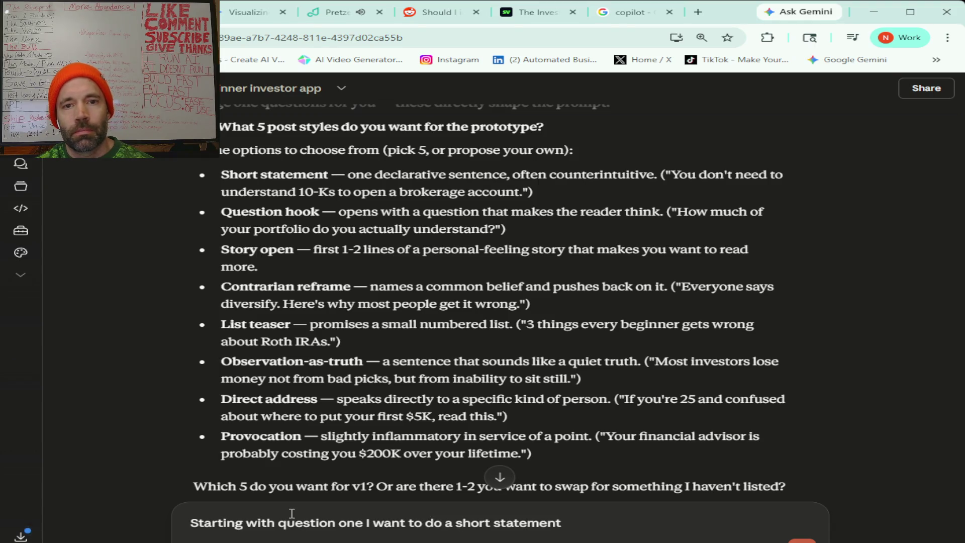
type(" question hook")
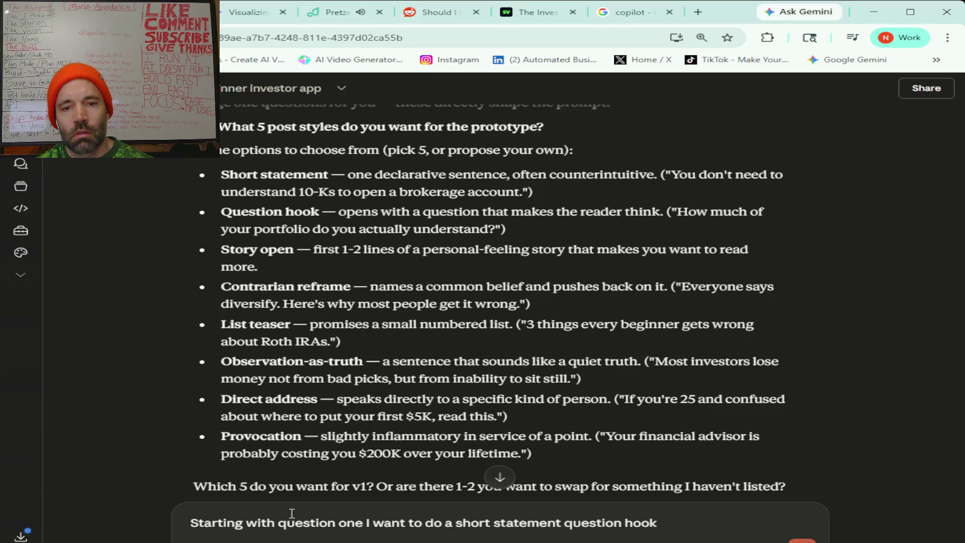
type("provocation")
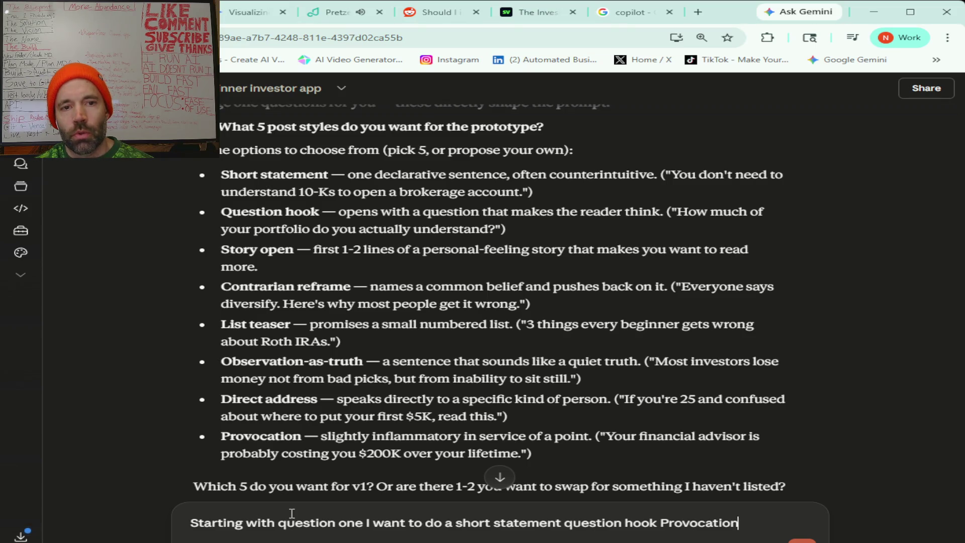
type(" observation is")
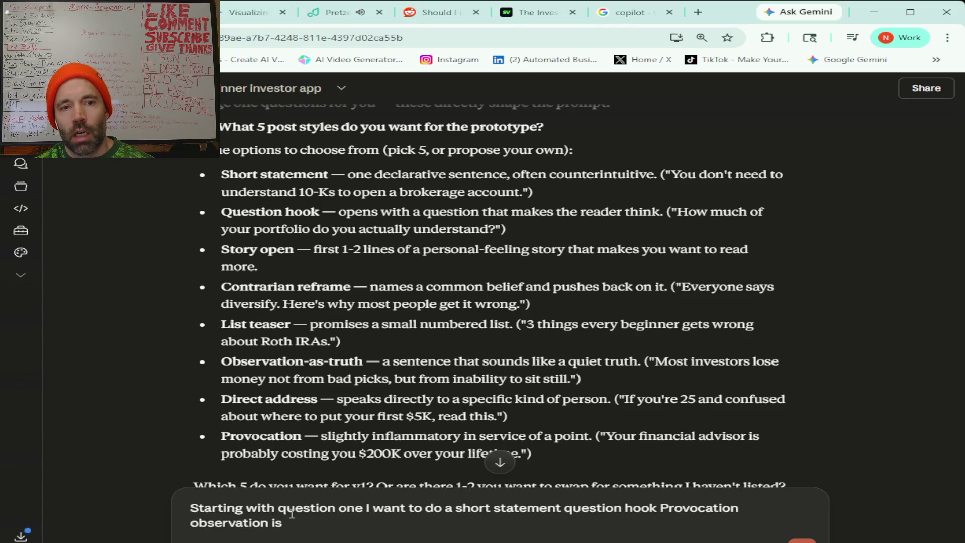
type(" and story open and I wanna understand more about that for like")
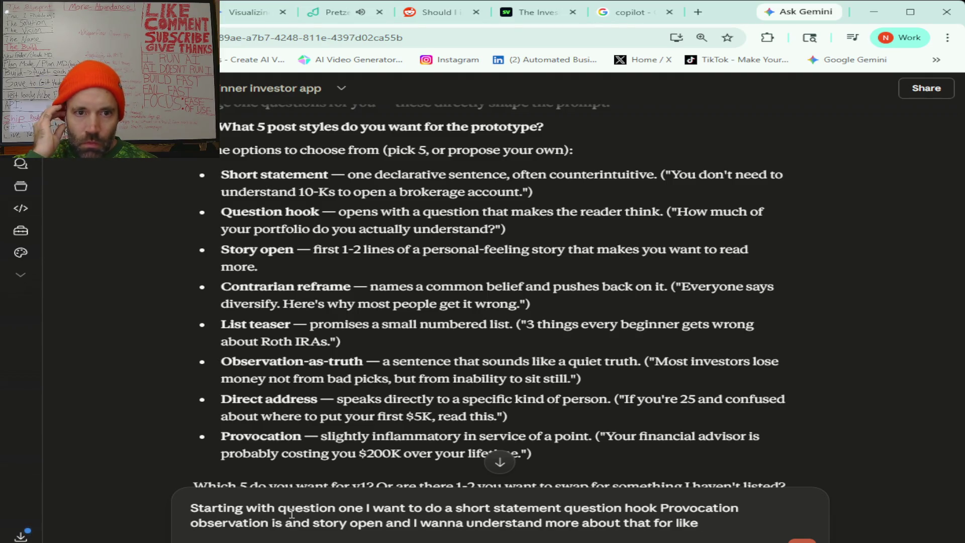
type(" you know with this account")
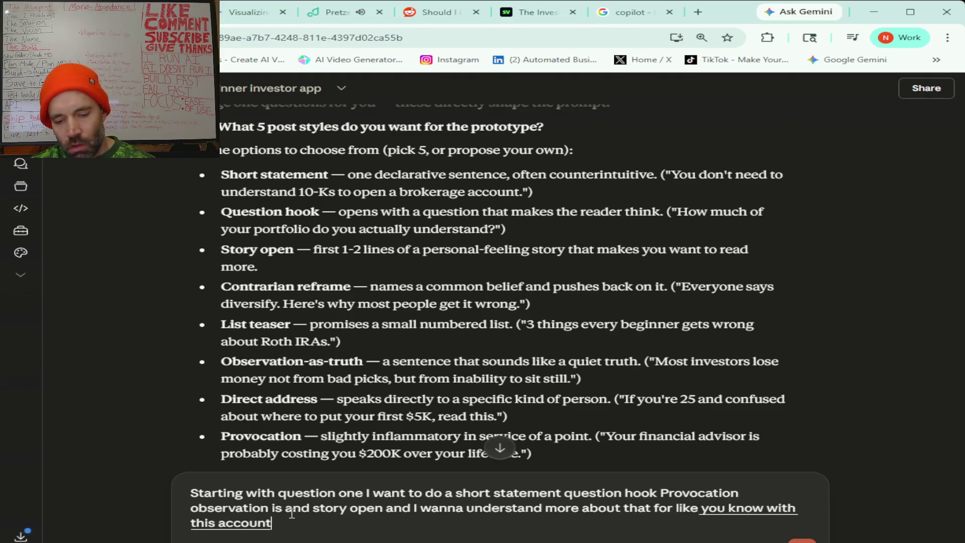
type(" What do you think I should be like marketing it like it's me personally")
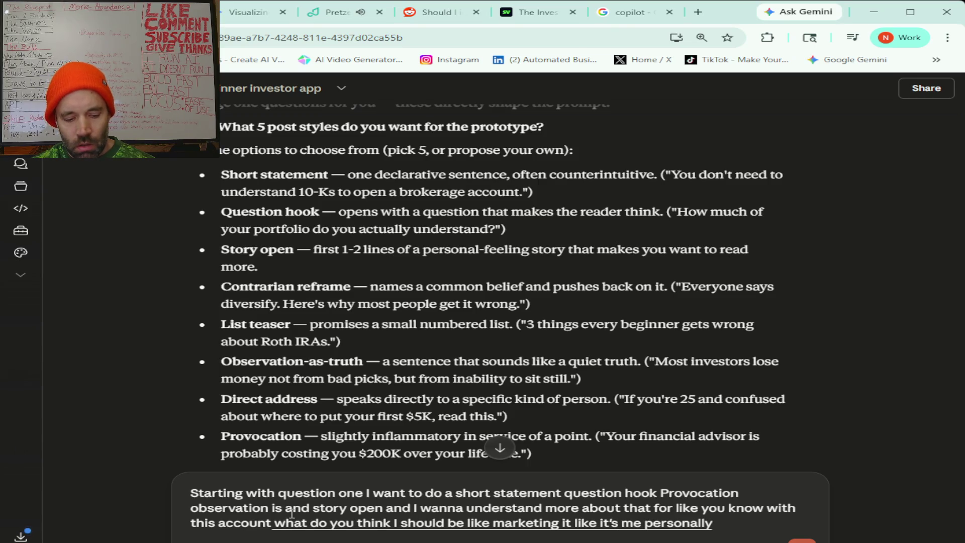
type(" Creating the content and I'm talking as myself")
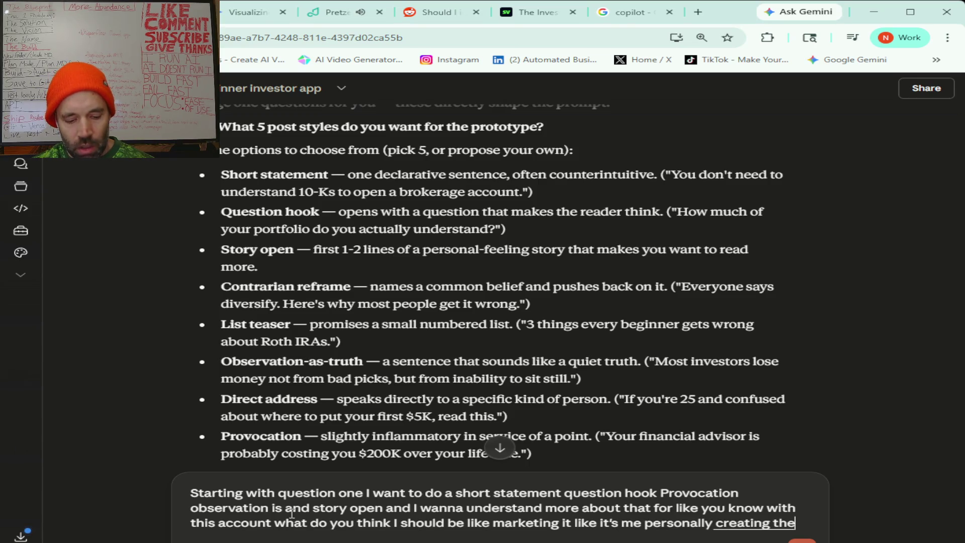
type(" or putting out")
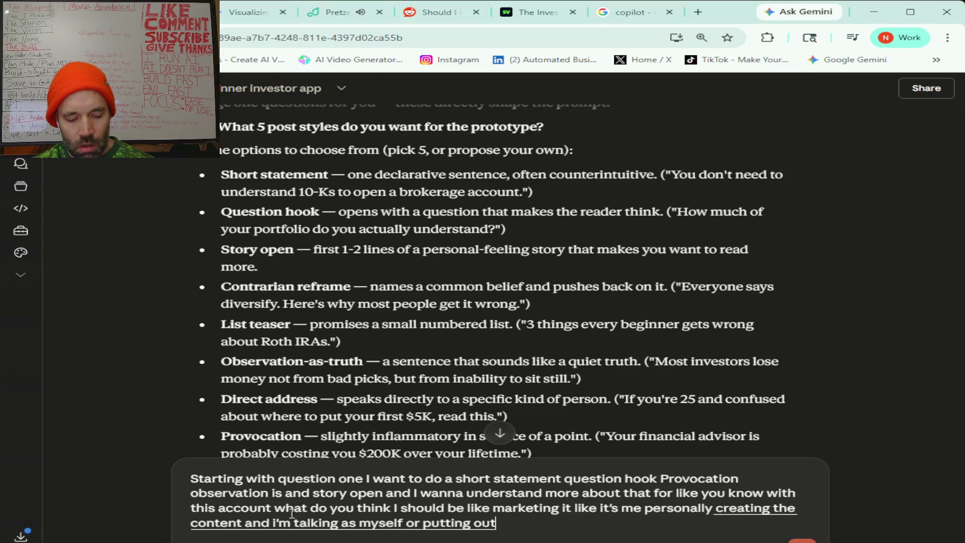
type(" information")
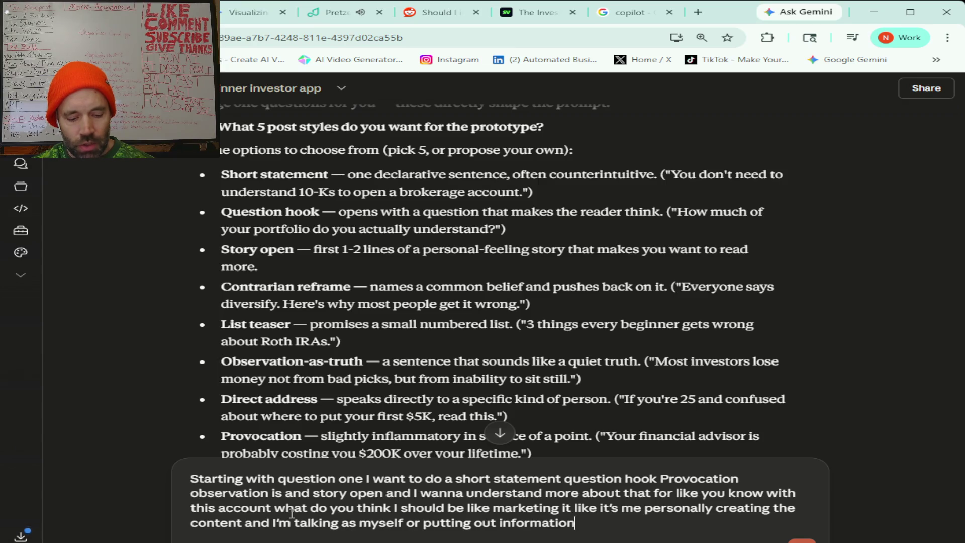
type(" like it's kind of like a faceless")
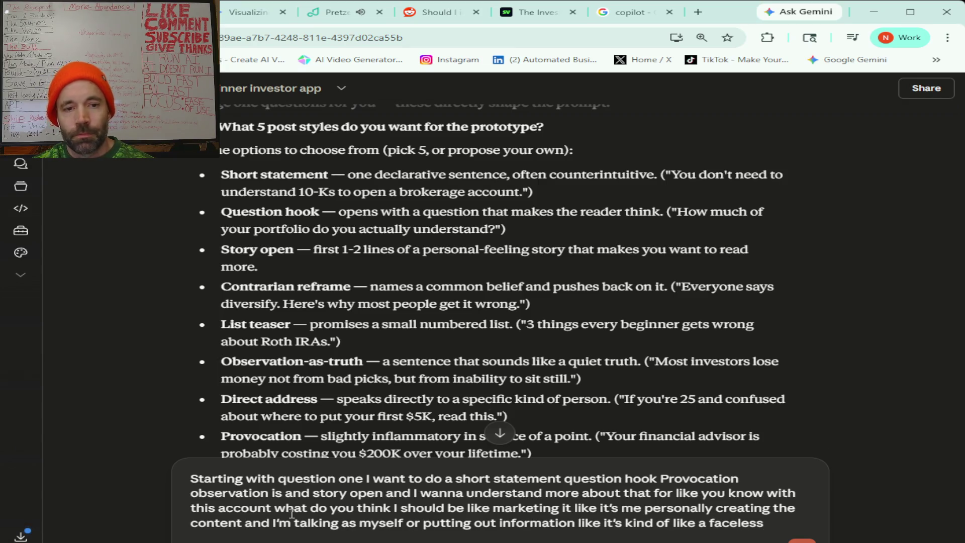
type(" channel")
Answer voice tone as mixed by post style, with value posts 70% and links at most 30%
scroll(279, 340, "down", 2)
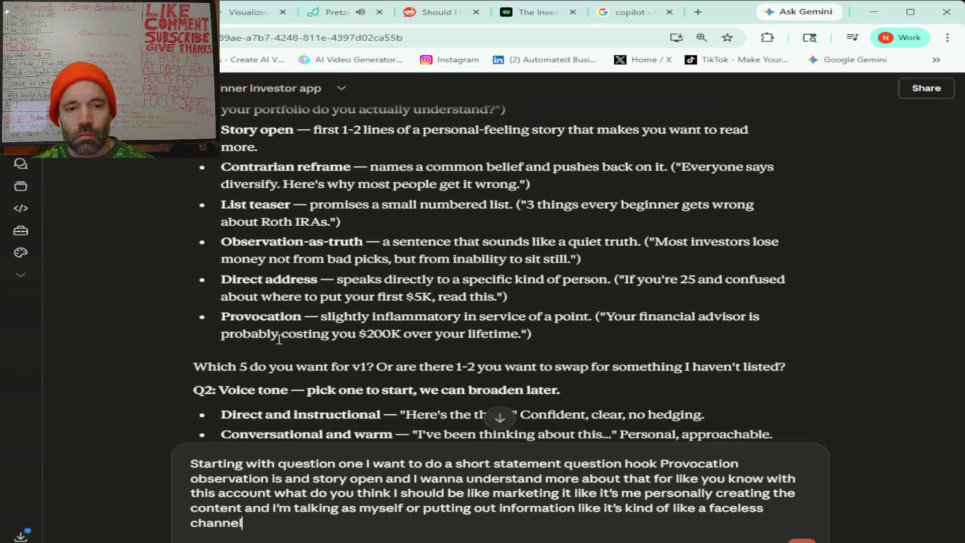
scroll(279, 339, "down", 4)
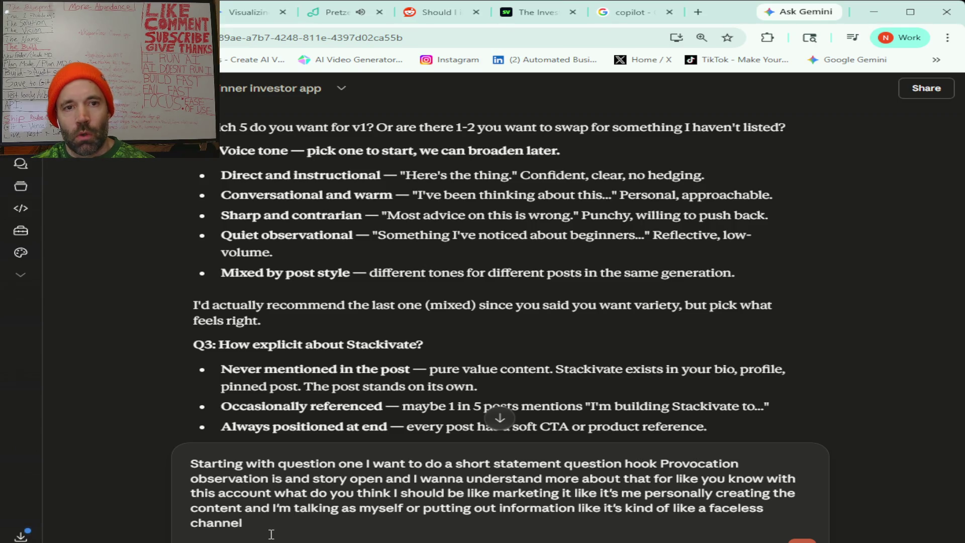
type(" for question")
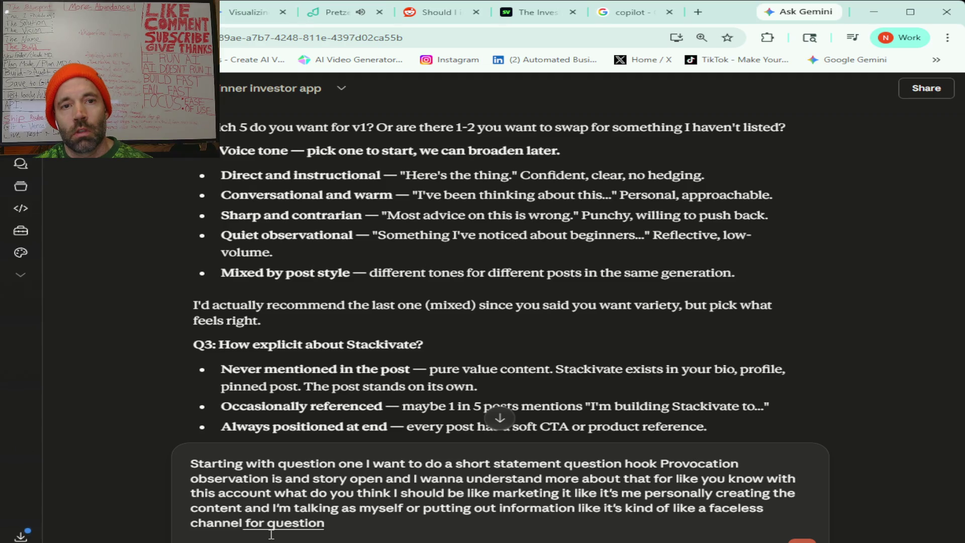
type(" voice tone")
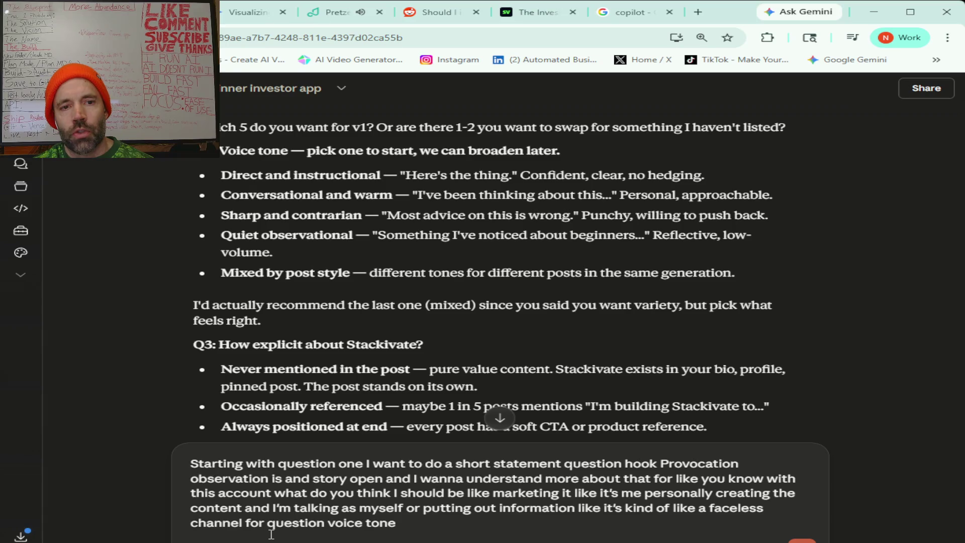
type("let's do mixed by post style different tones for")
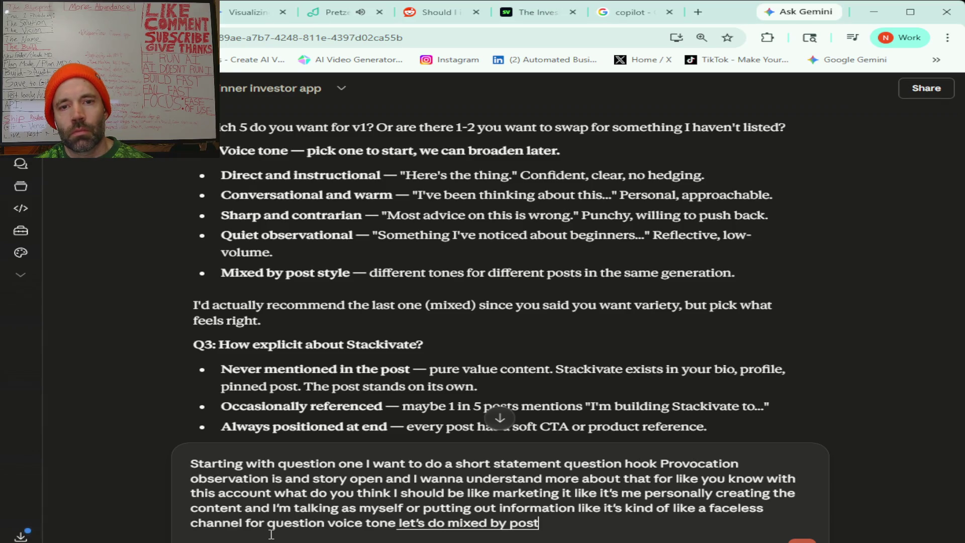
type(" different posts in the same generation")
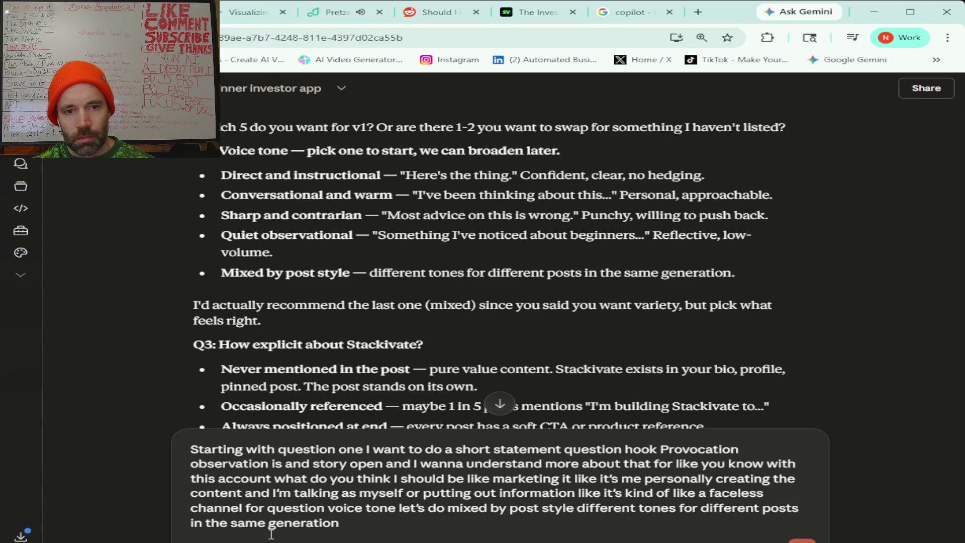
scroll(271, 534, "down", 2)
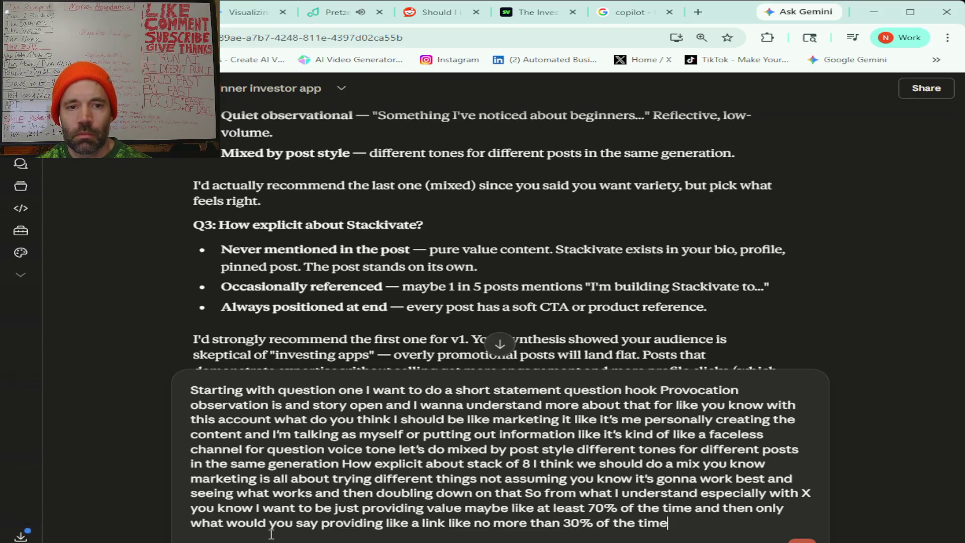
scroll(397, 438, "down", 3)
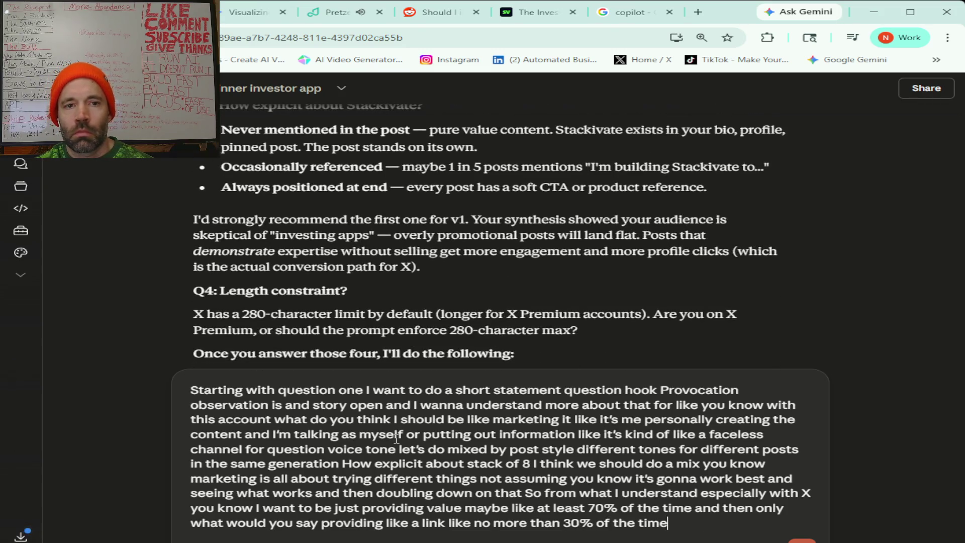
Answer the length question (not on X Premium yet, stay under the limit) and send the reply
scroll(397, 439, "up", 1)
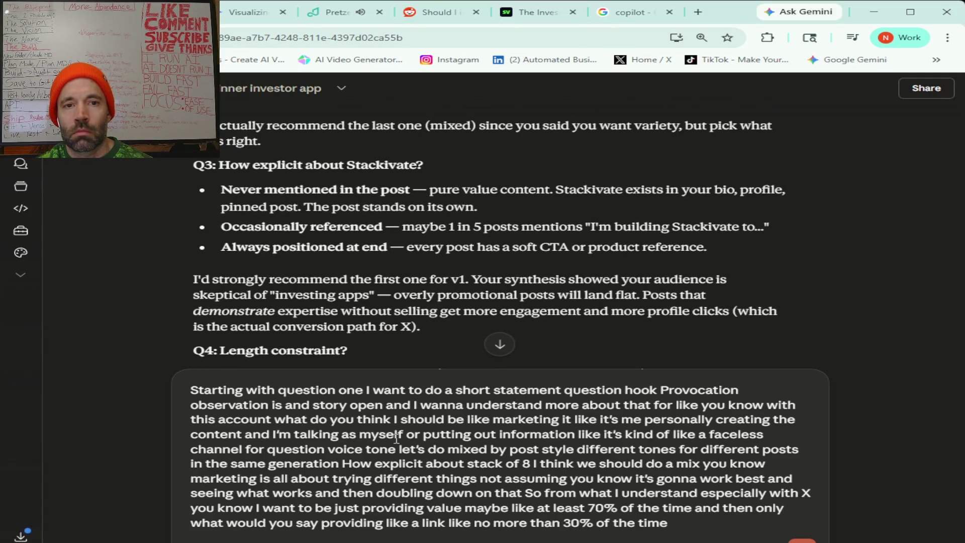
scroll(397, 439, "down", 1)
scroll(397, 439, "down", 3)
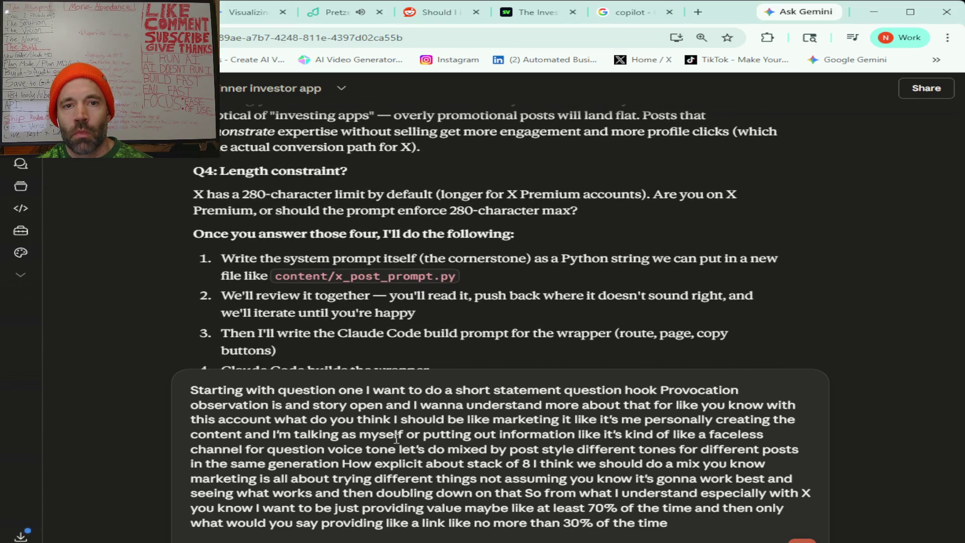
scroll(396, 438, "down", 1)
type(" for")
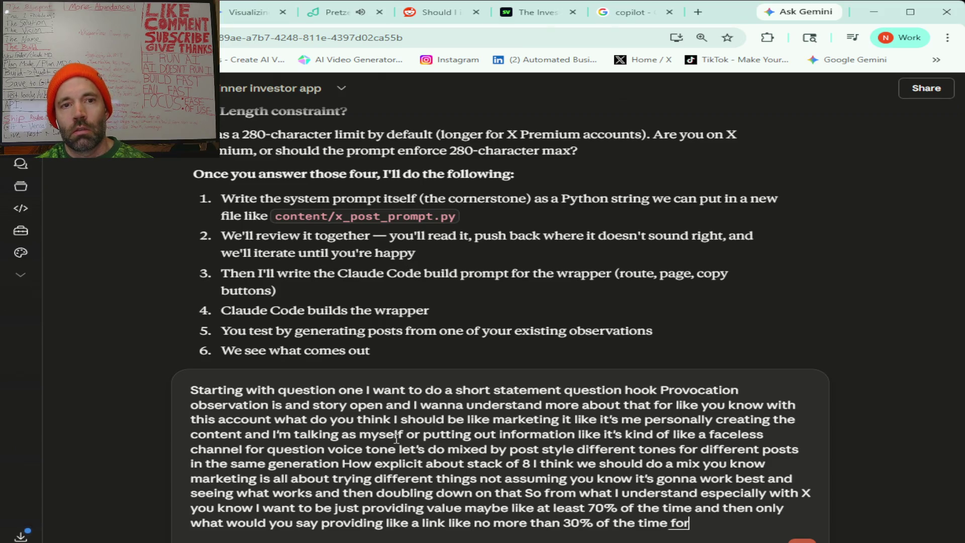
type(" length content")
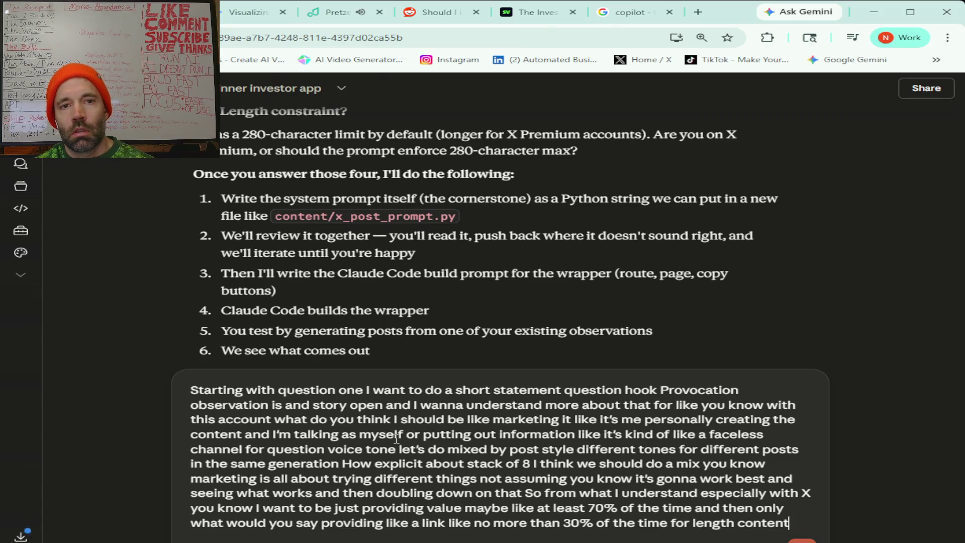
type(" I'm going to start not on premium")
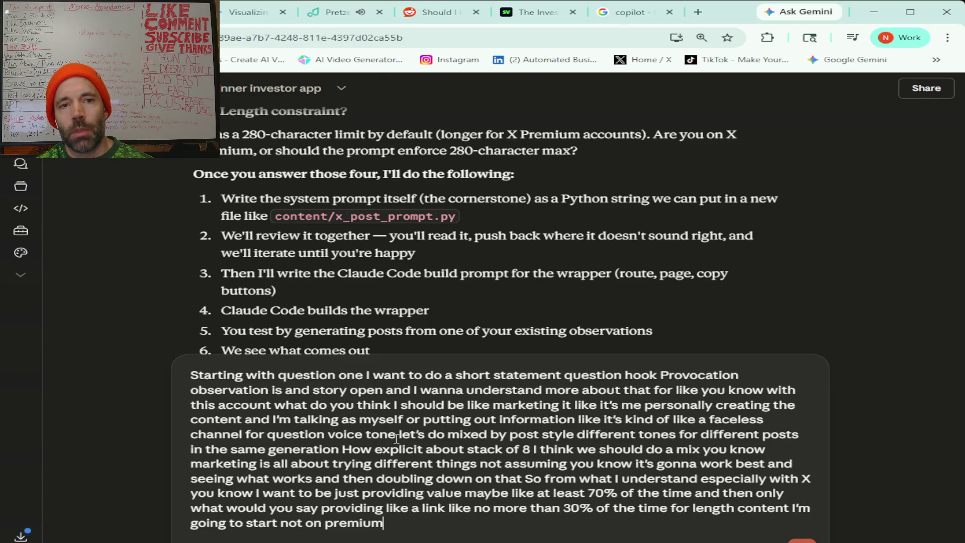
type(" I'll move to premium soon")
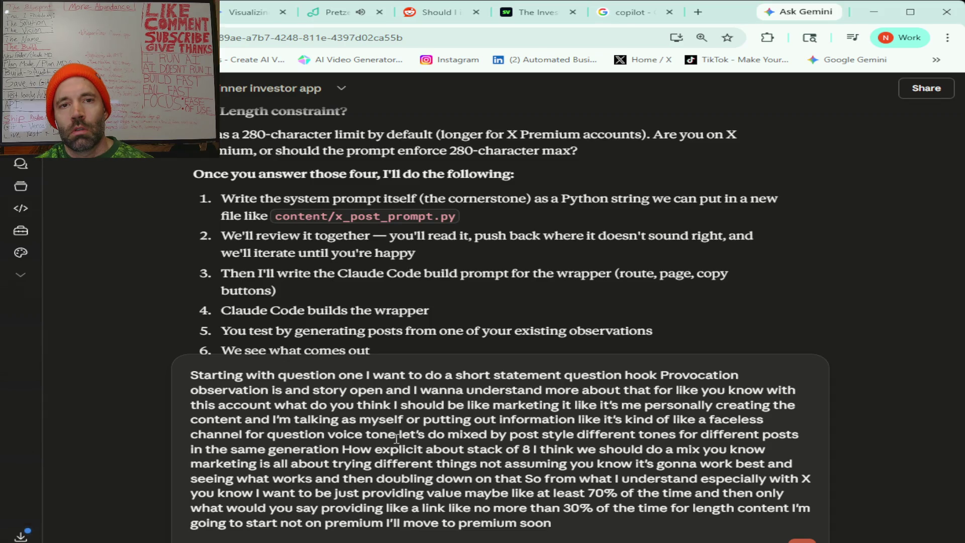
type(" but")
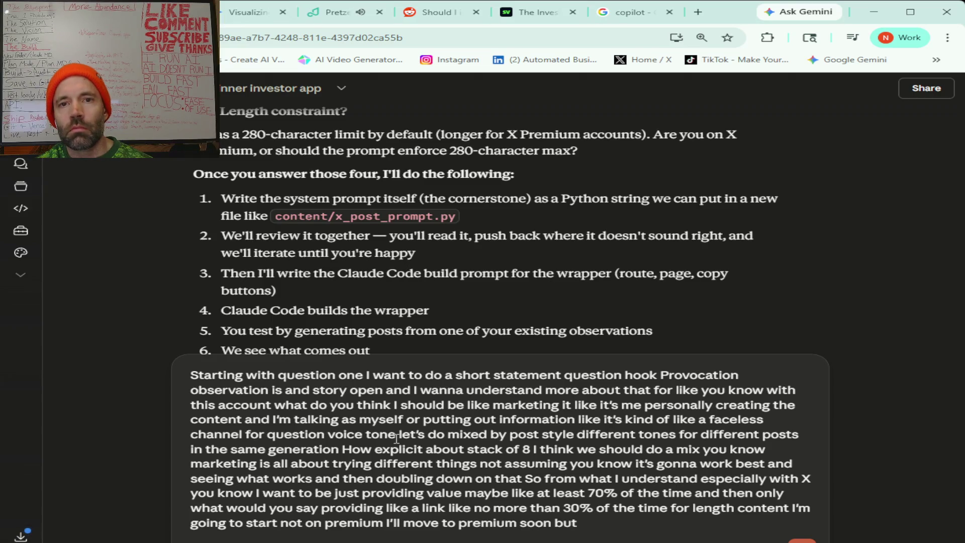
type(" definitely I mean be under the limit but")
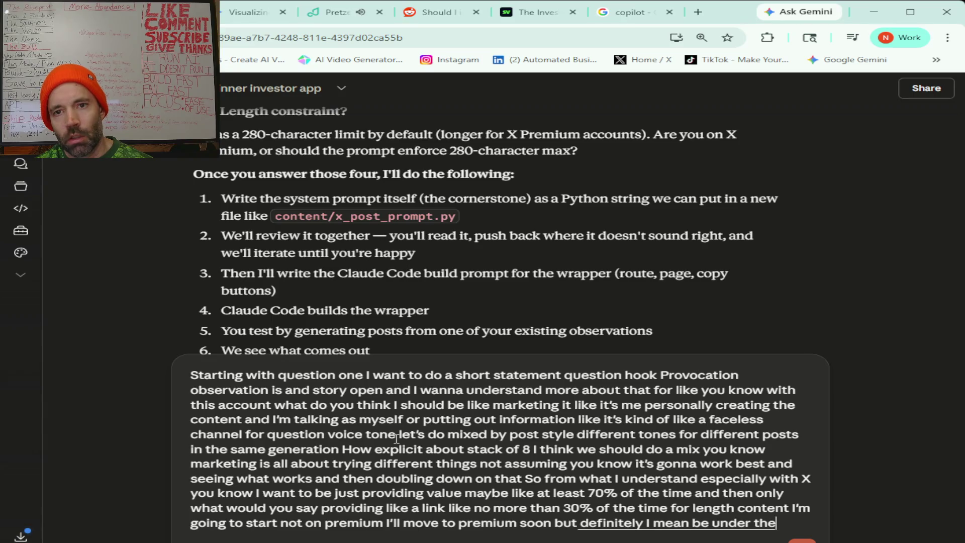
type(" I guess")
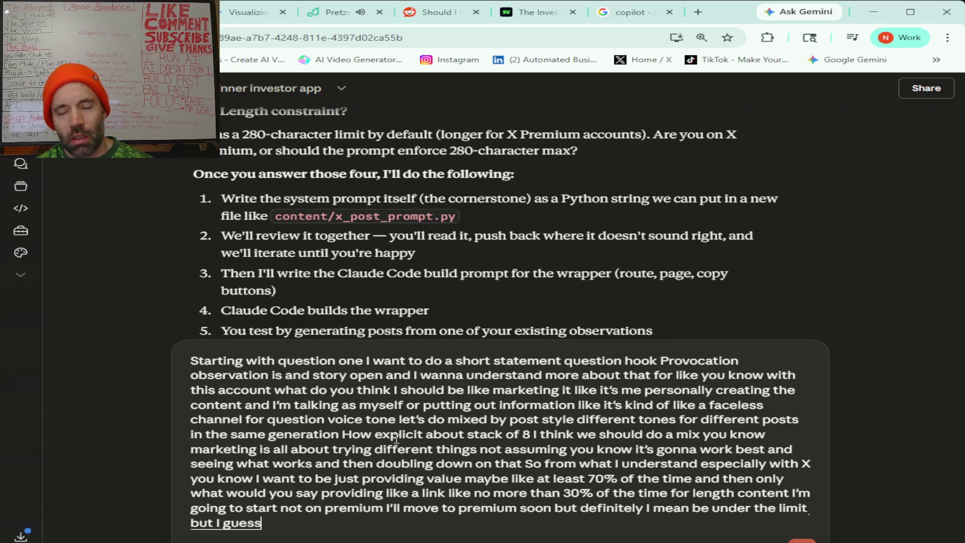
type(" the length depends on what kind of post it is")
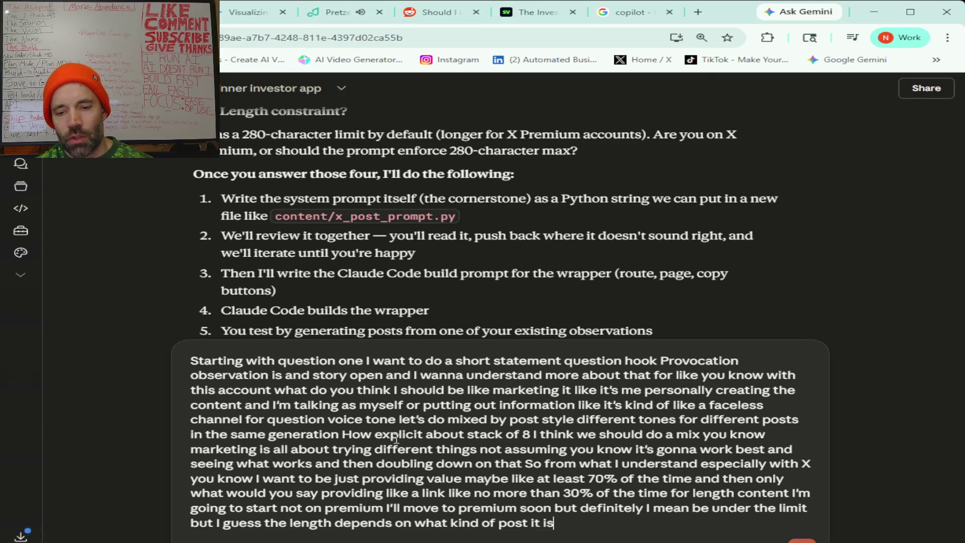
type(" i've posted on X")
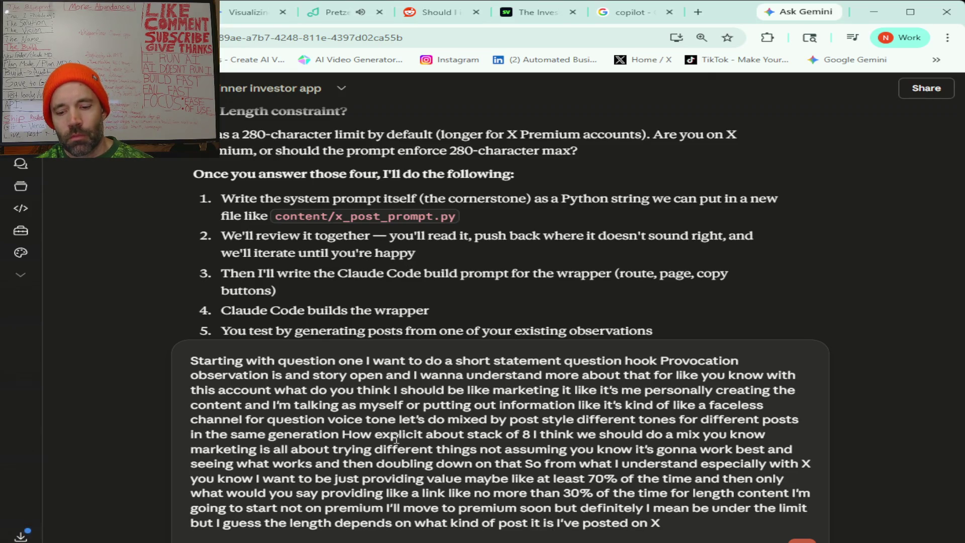
type(" a")
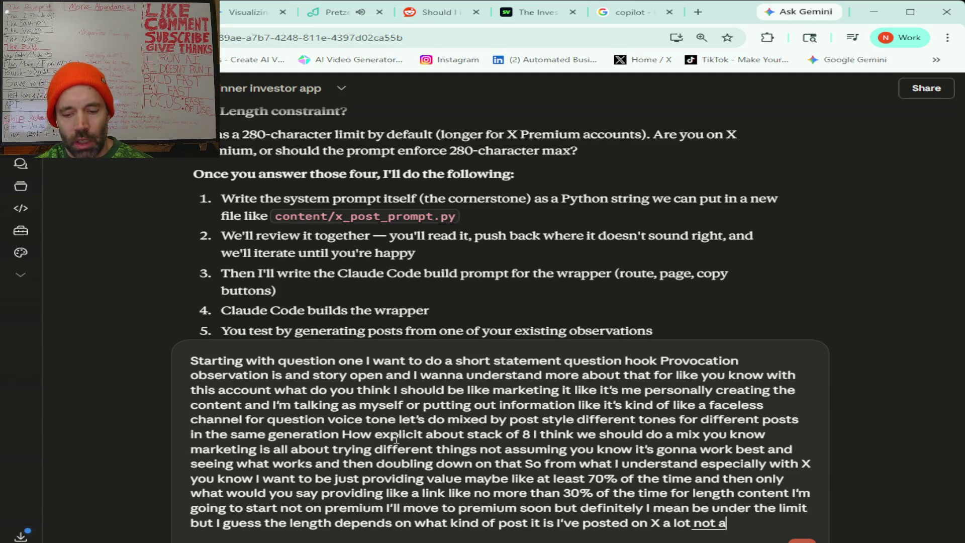
type(" lot Not a ton but like I mean a decent amount")
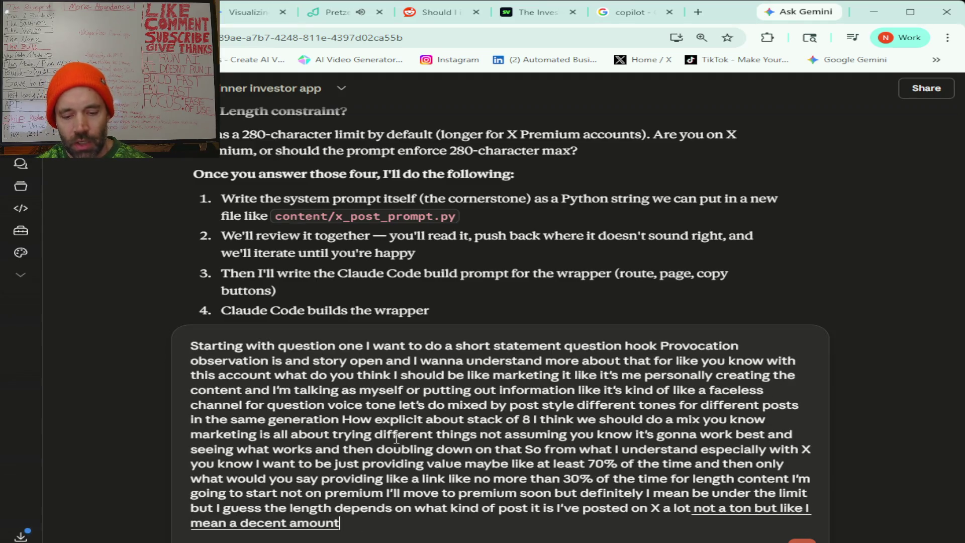
type(" over the past two years especially")
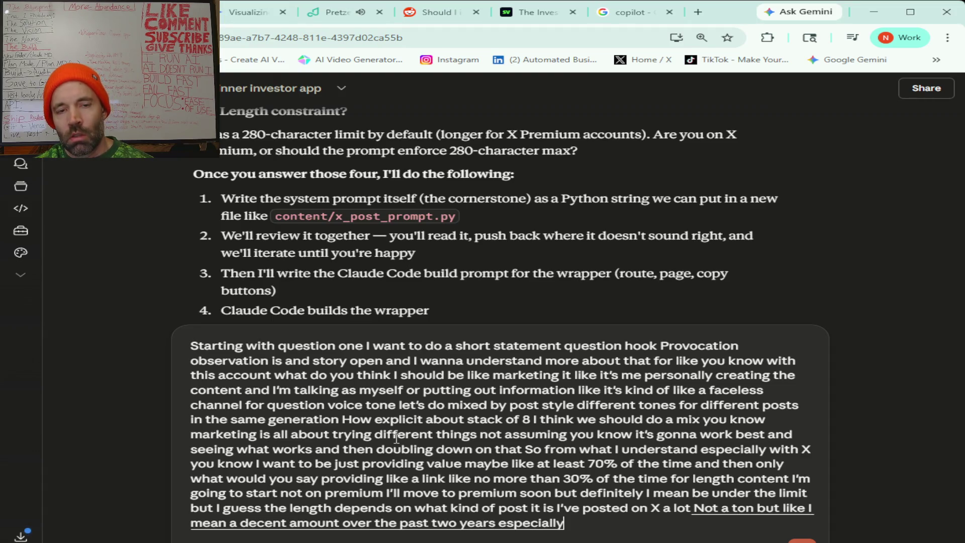
type(" so I feel like I have somewhat of an")
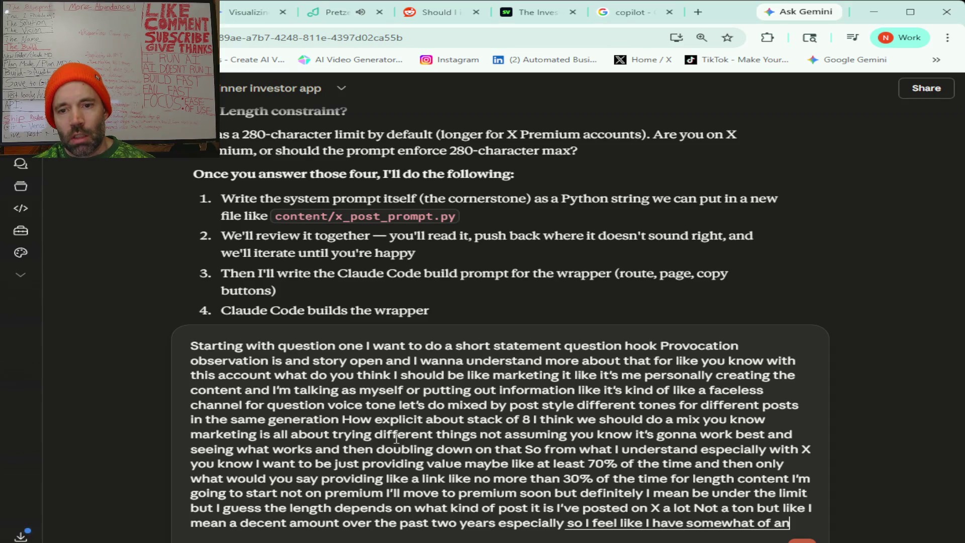
type(" understanding and especially like you know how to")
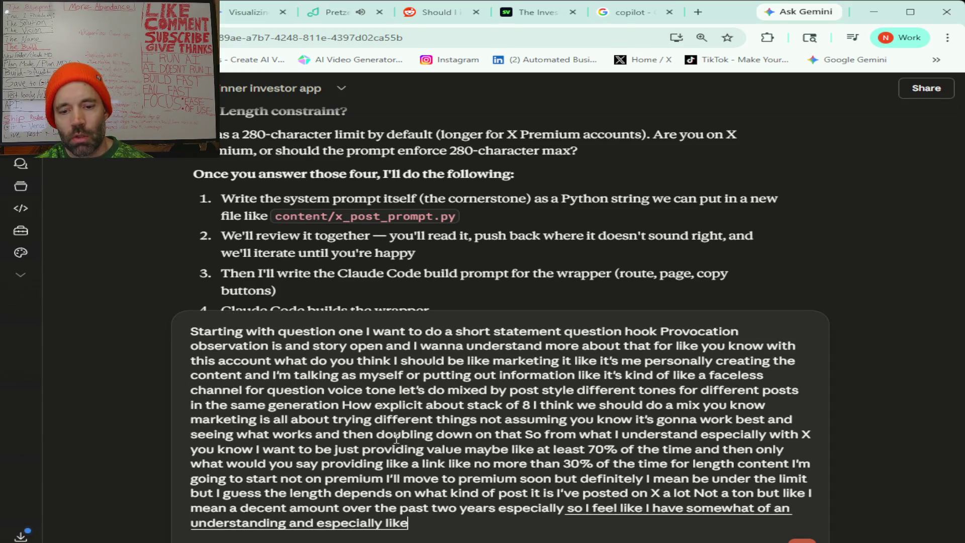
type(" see what works")
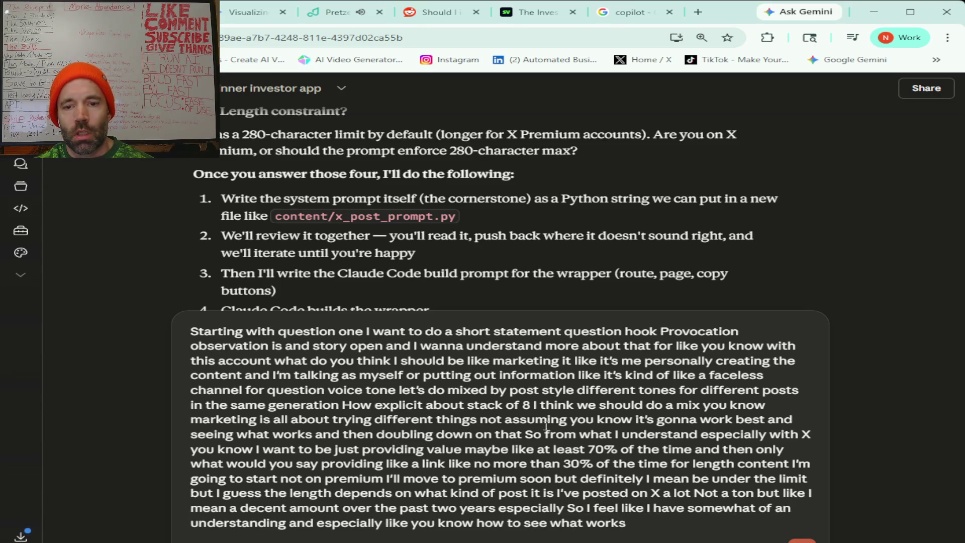
type(" let me know what you think")
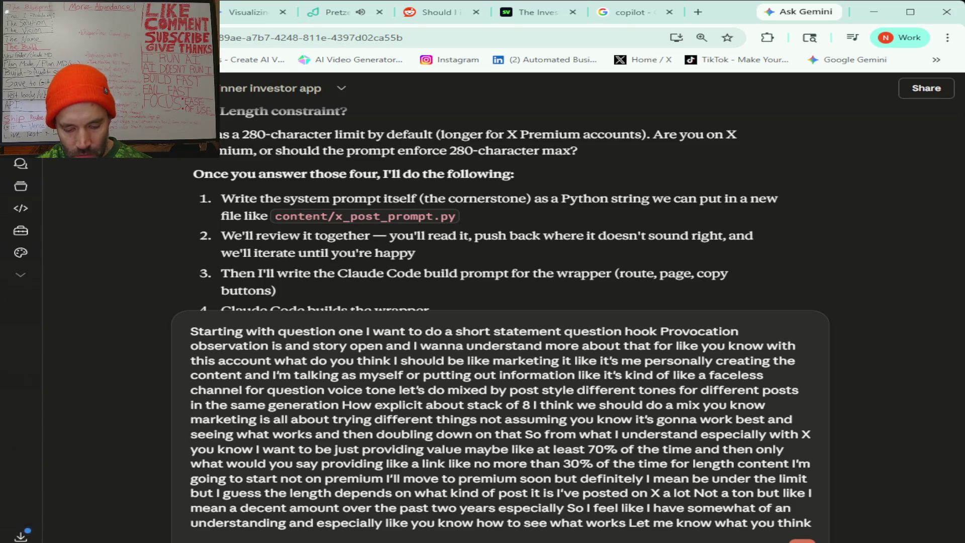
key("Return")
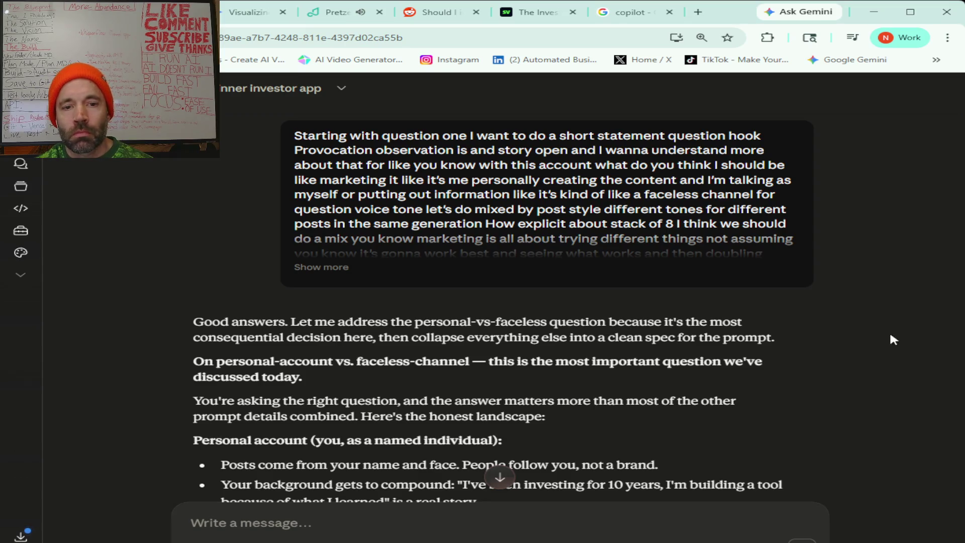
Scroll through Claude's personal-versus-faceless recommendation and the prompt spec's five v1 post styles
scroll(784, 338, "down", 4)
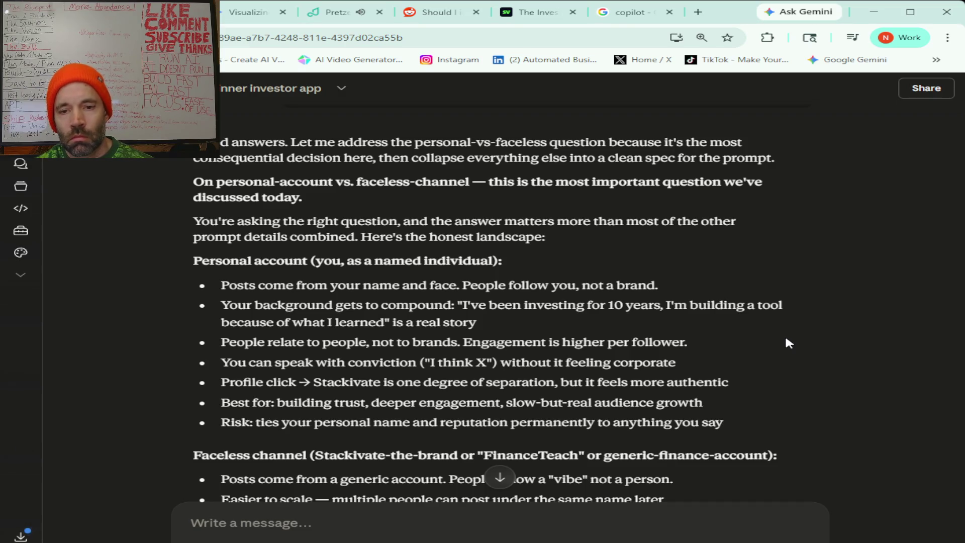
scroll(786, 344, "down", 5)
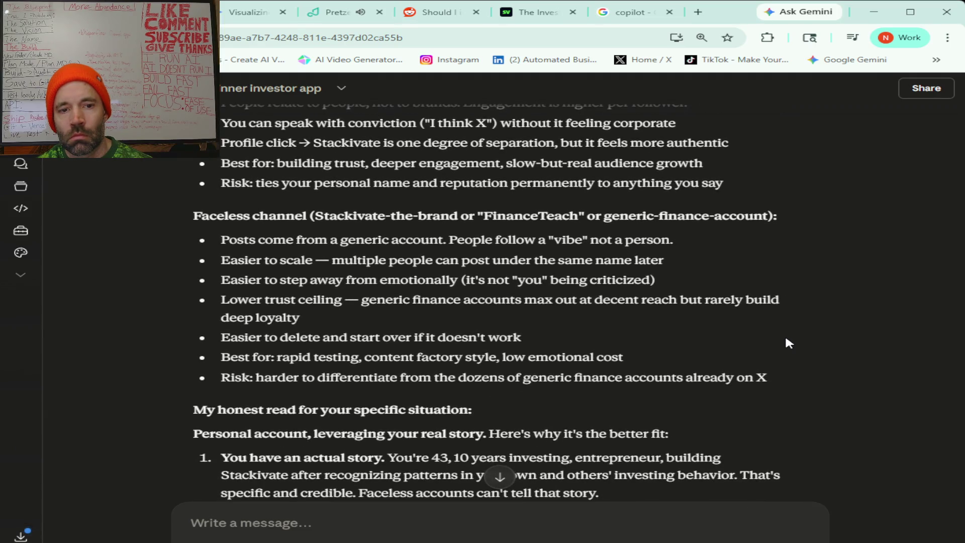
scroll(786, 343, "down", 4)
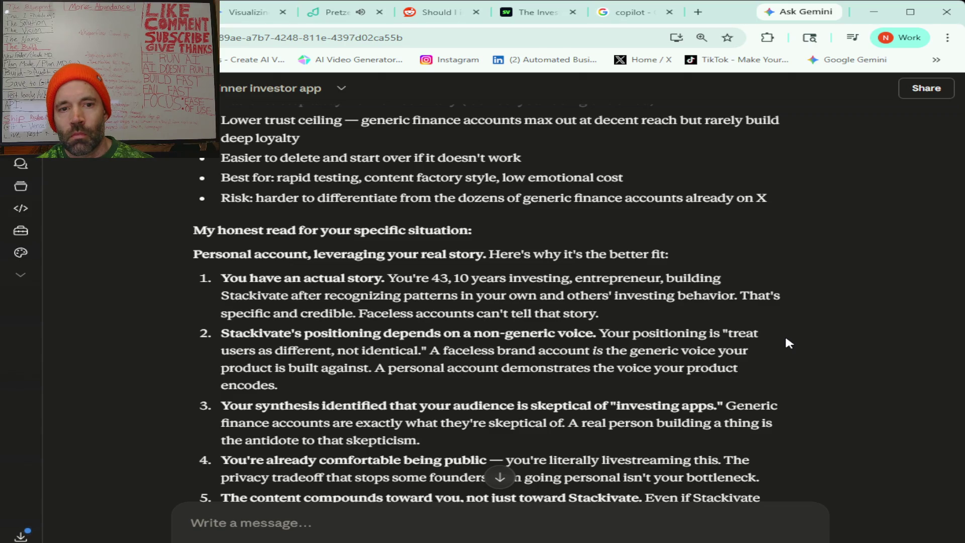
scroll(787, 343, "down", 3)
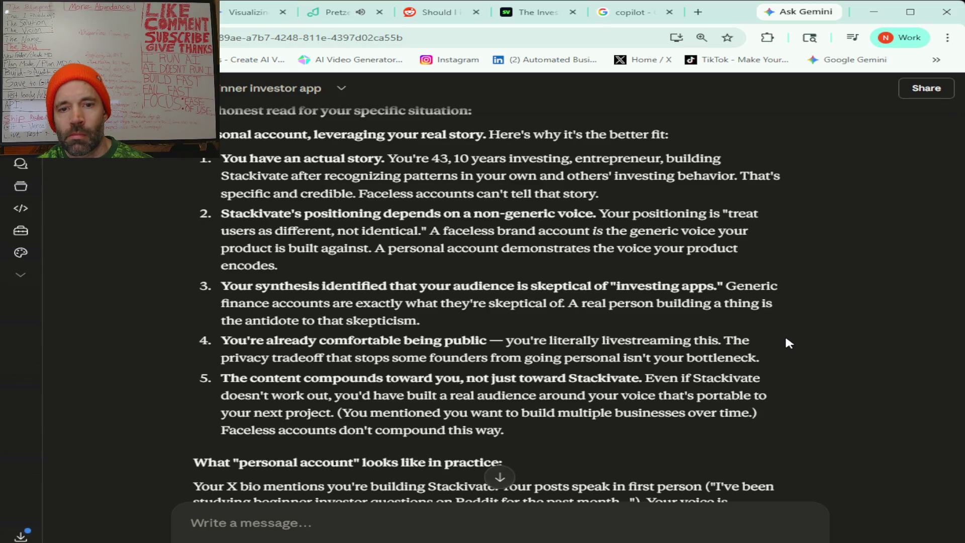
scroll(786, 340, "down", 1)
scroll(788, 343, "down", 1)
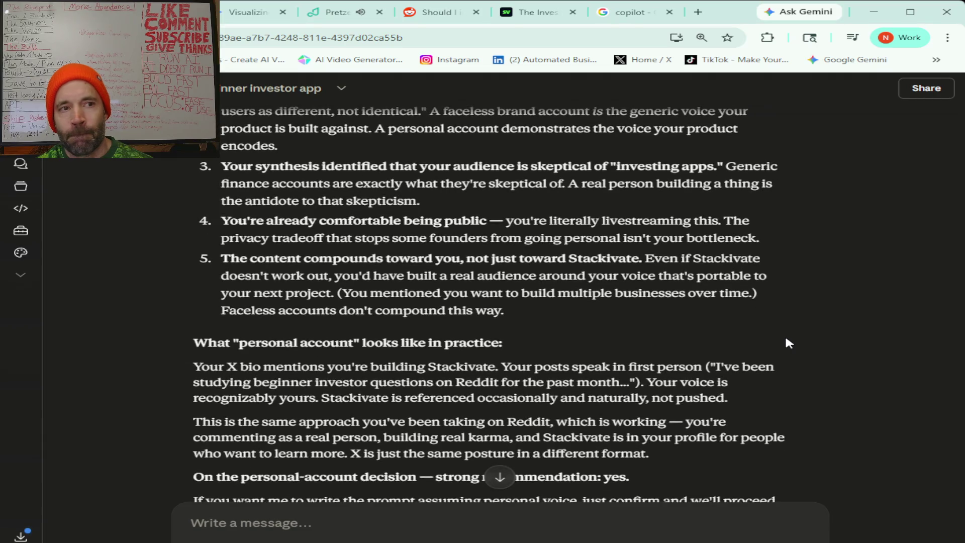
scroll(786, 339, "down", 3)
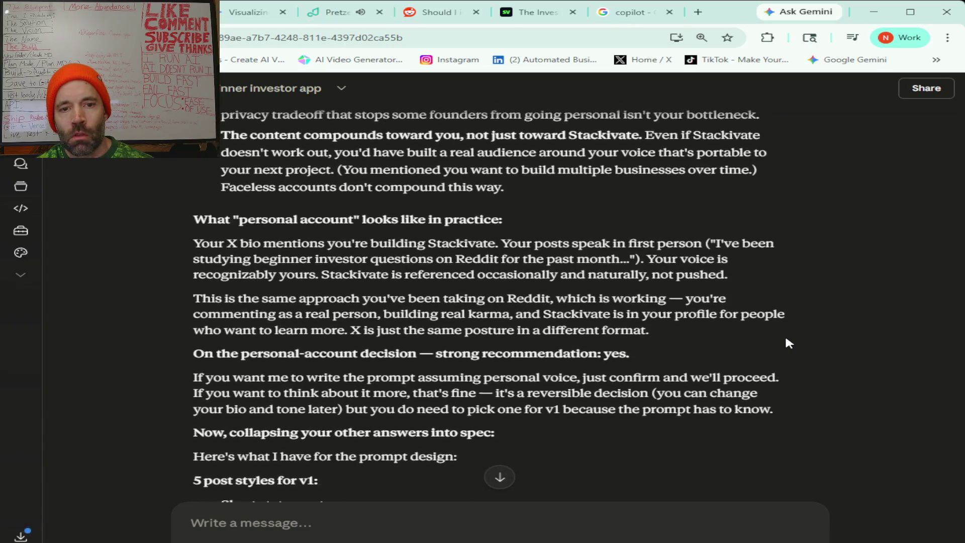
scroll(787, 341, "down", 1)
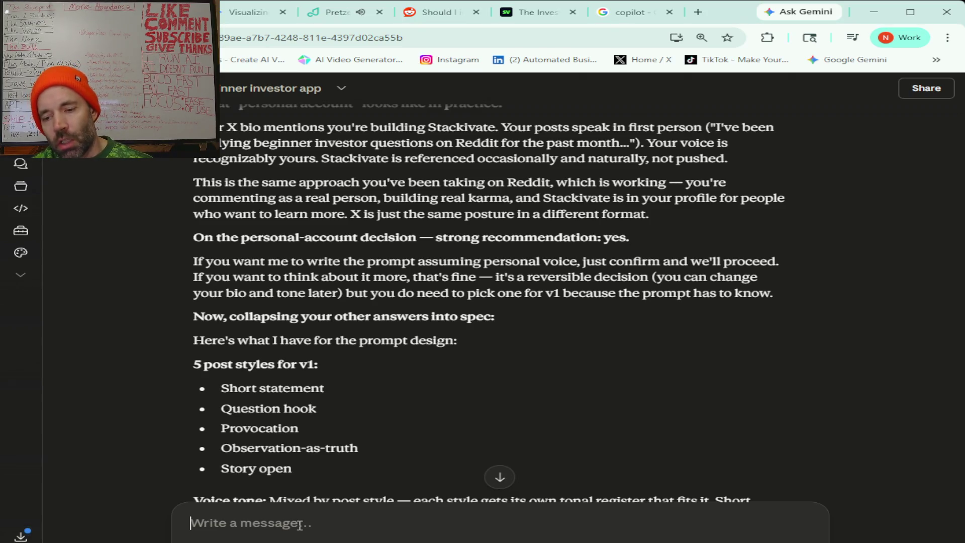
Ask whether a new, possibly hybrid X account for the business beats the existing personal brand account
type("OK you're saying to do it through a")
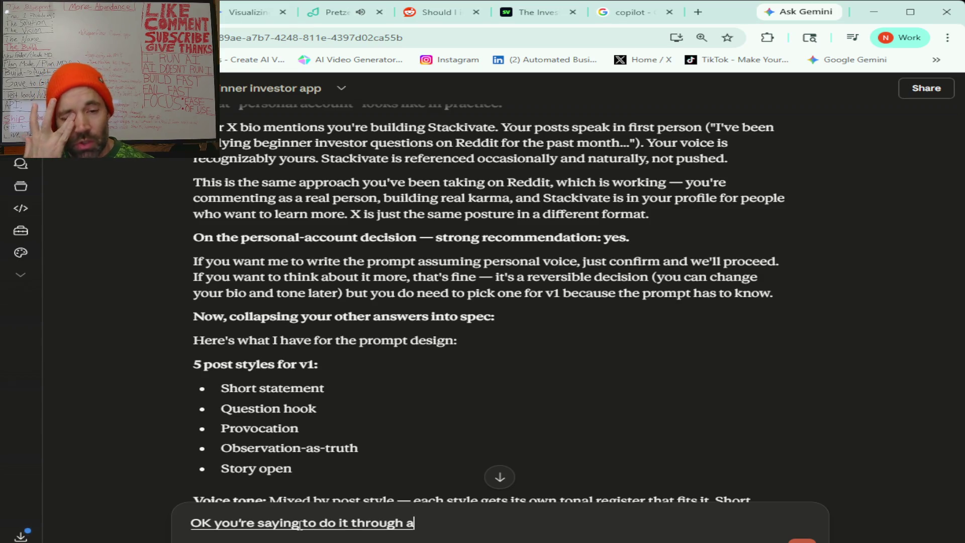
type(" p...y have a personal account that I used")
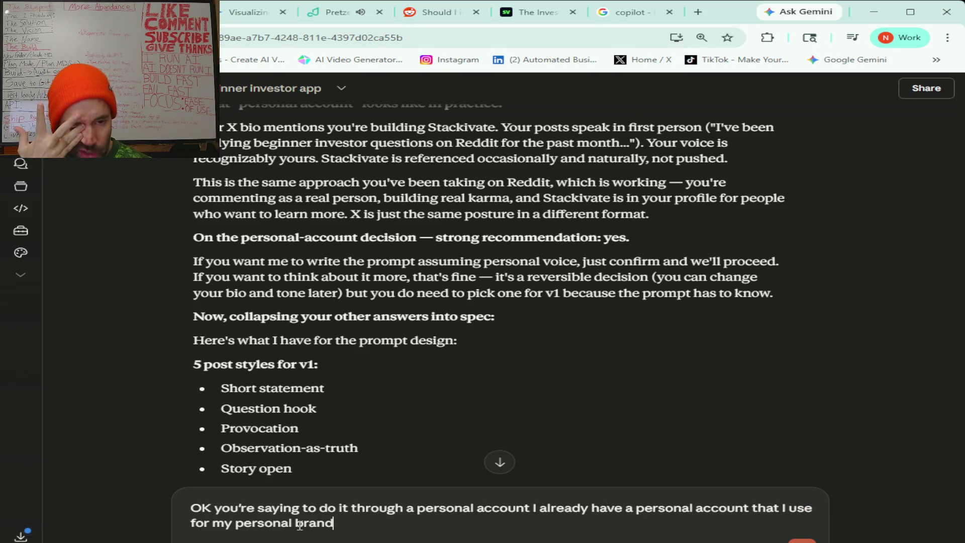
type(" and I mean like I could use that")
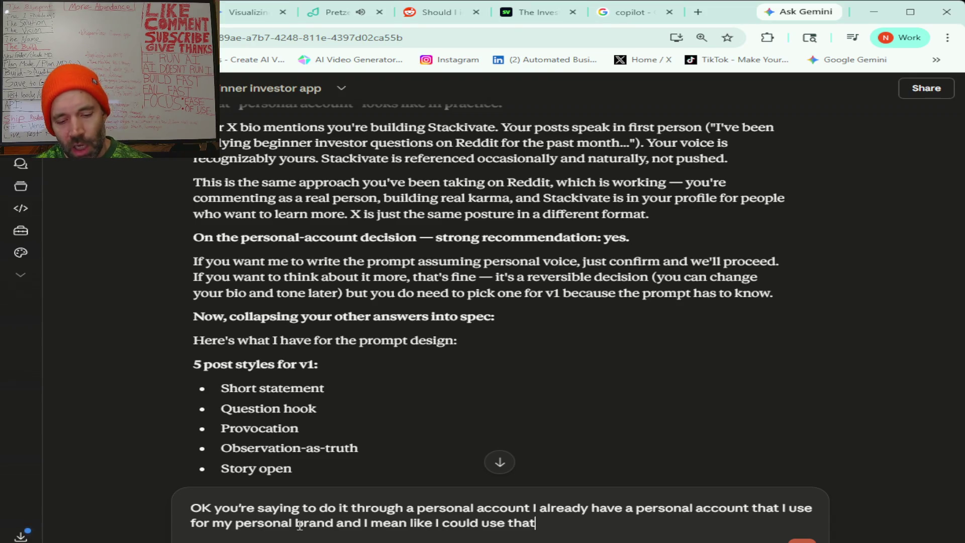
type(" To talk about what I'm building right now")
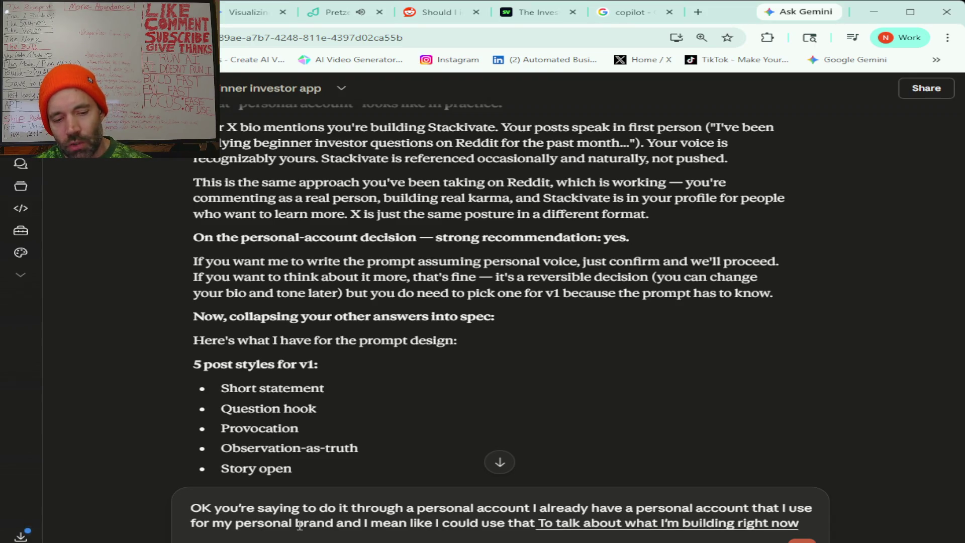
type(" among other things")
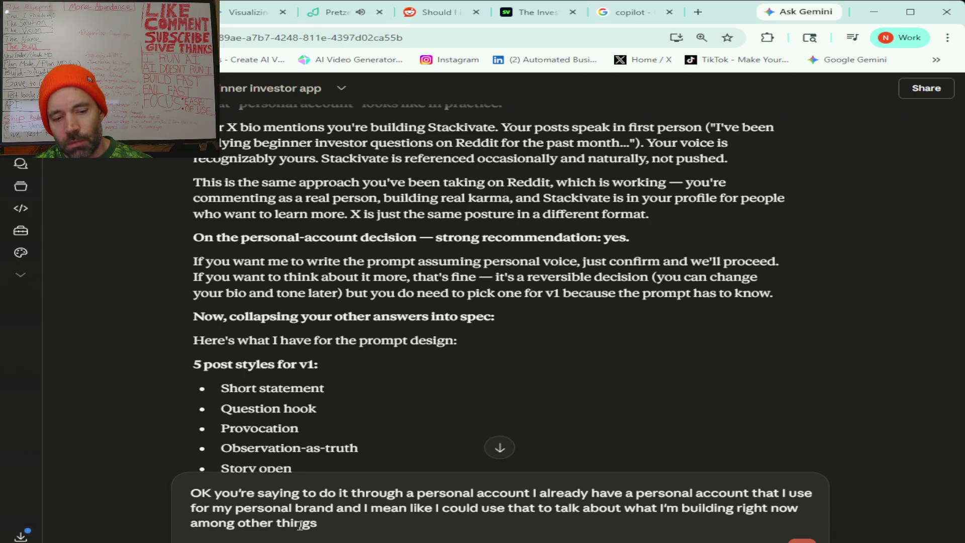
type(" but")
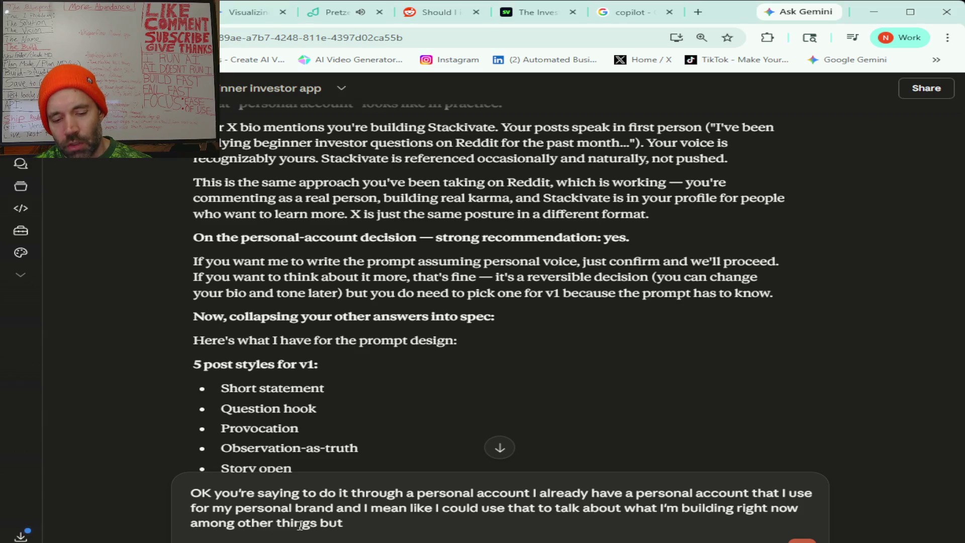
type(" at some point you know I'll get this business going and I'll be moving")
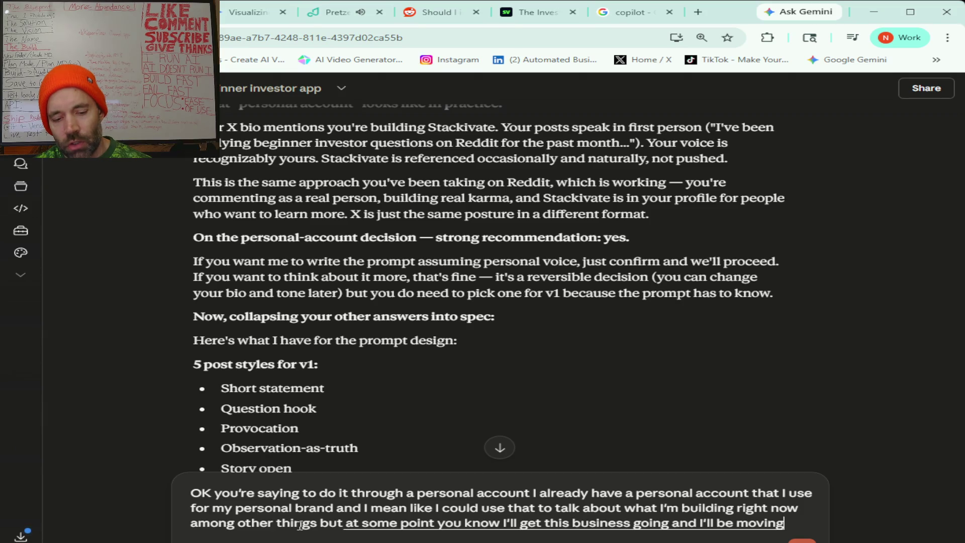
type("....ll come back and mention this one but")
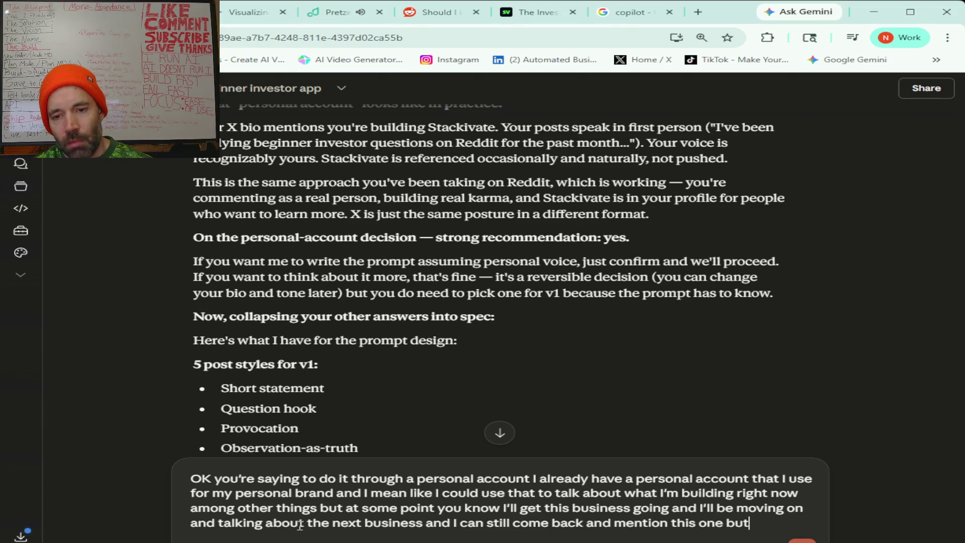
type(" you know I do have like my main personal brand that's already been")
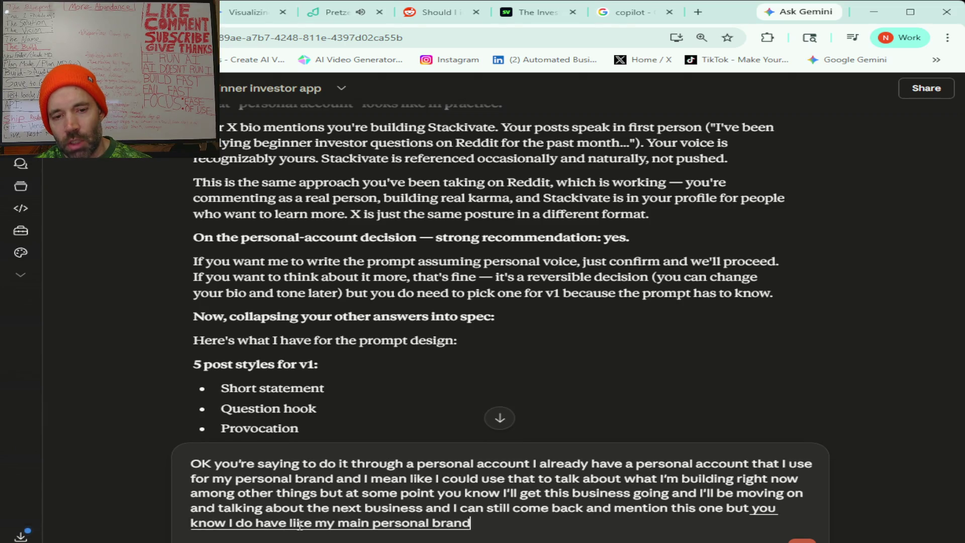
type(" established where")
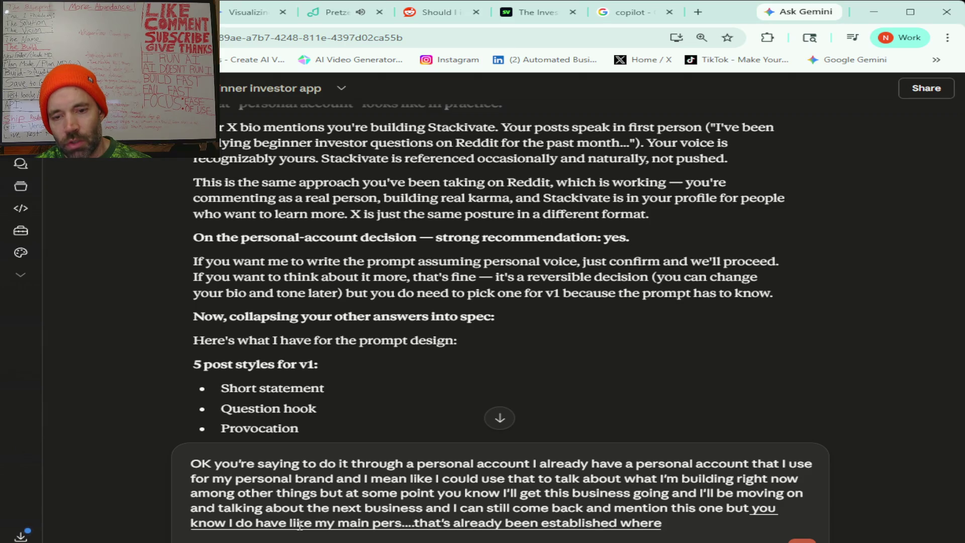
type(" mainly talking about business and and")
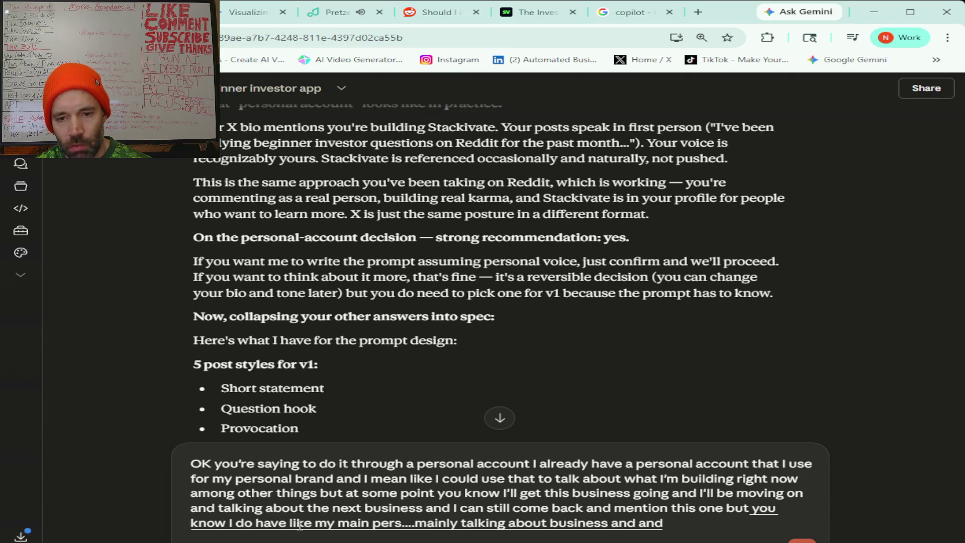
type(" now transitioning to building business systems")
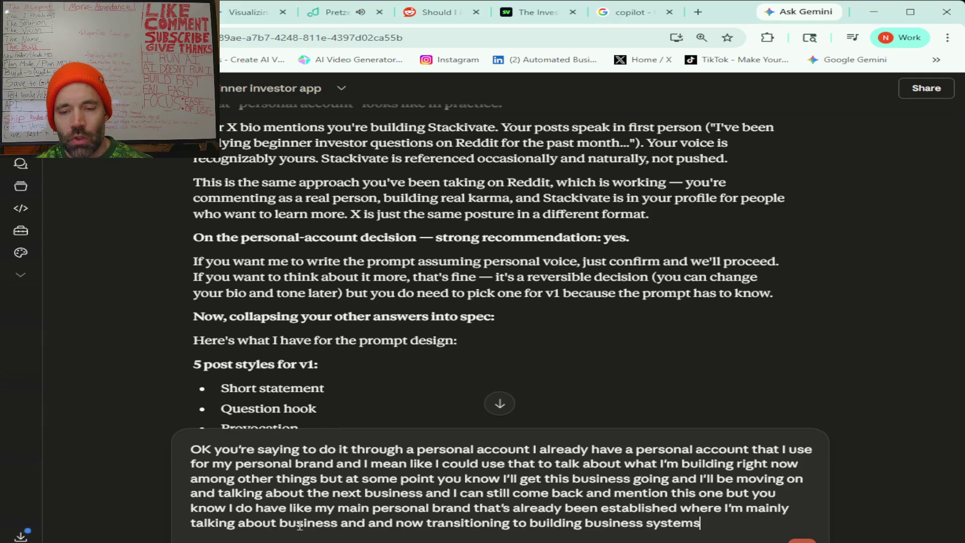
type(" so")
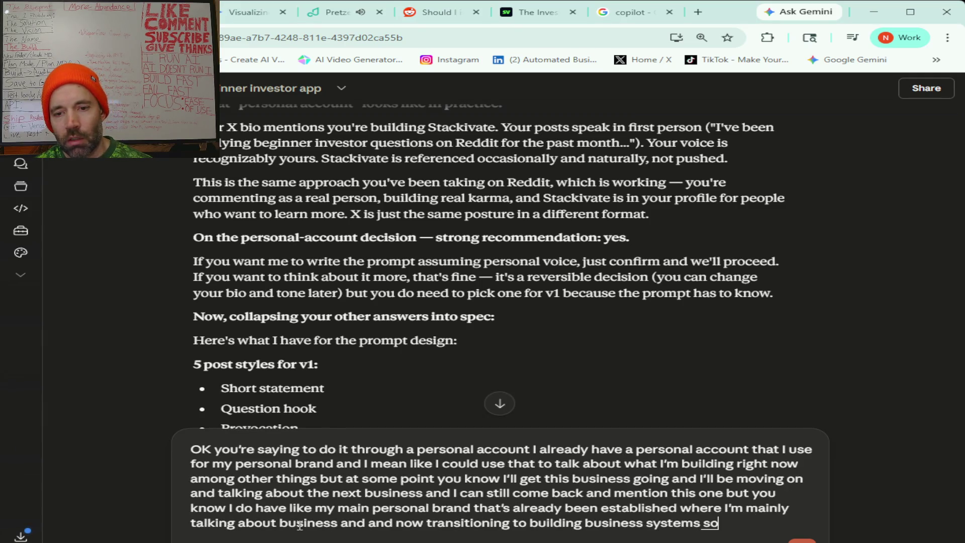
type(" I mean what do you think of like creating a new account")
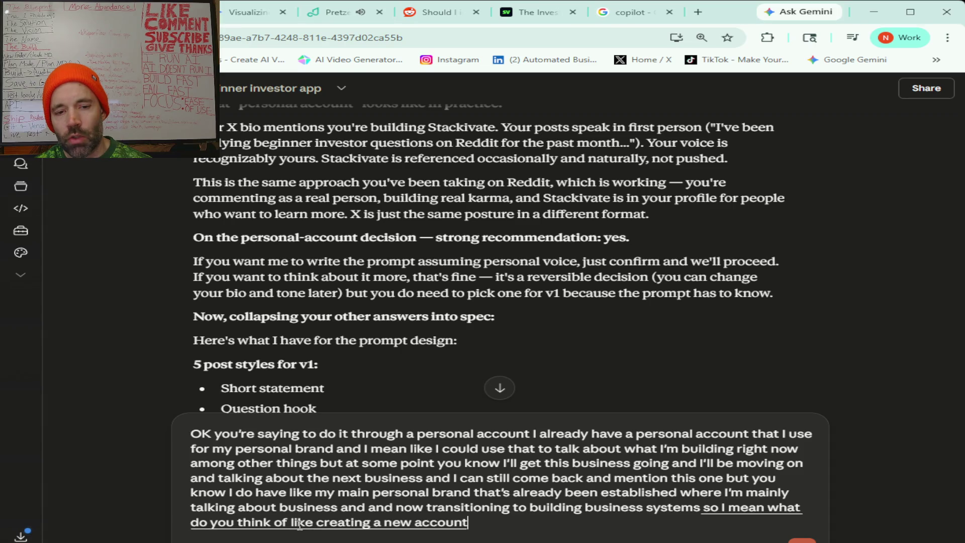
type(" for X")
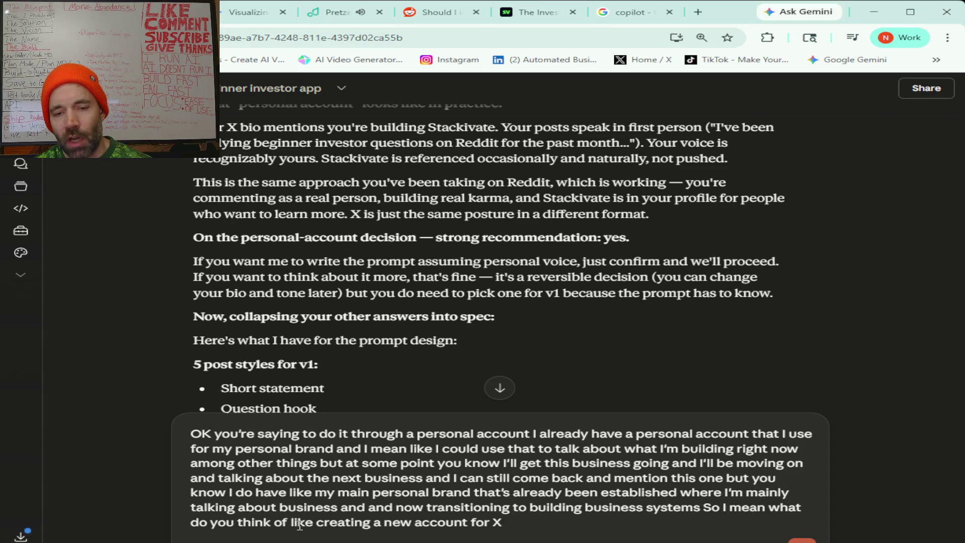
type(" maybe some kind of hybrid of like")
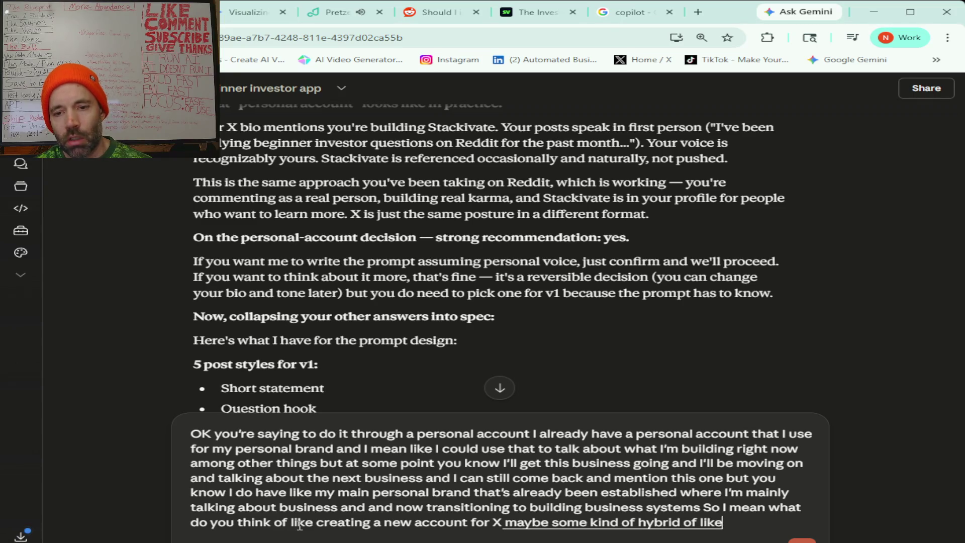
type(" you know I'm personally promoting")
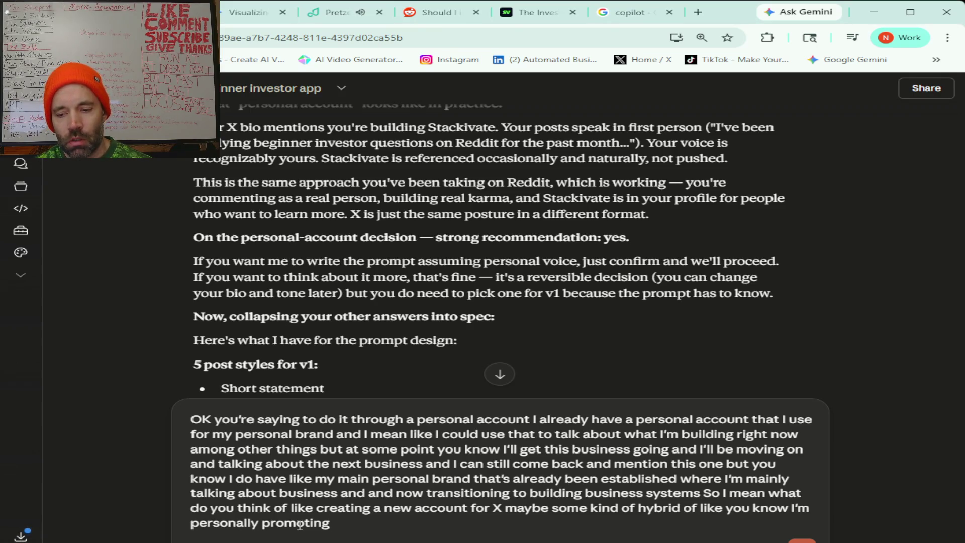
type("this business")
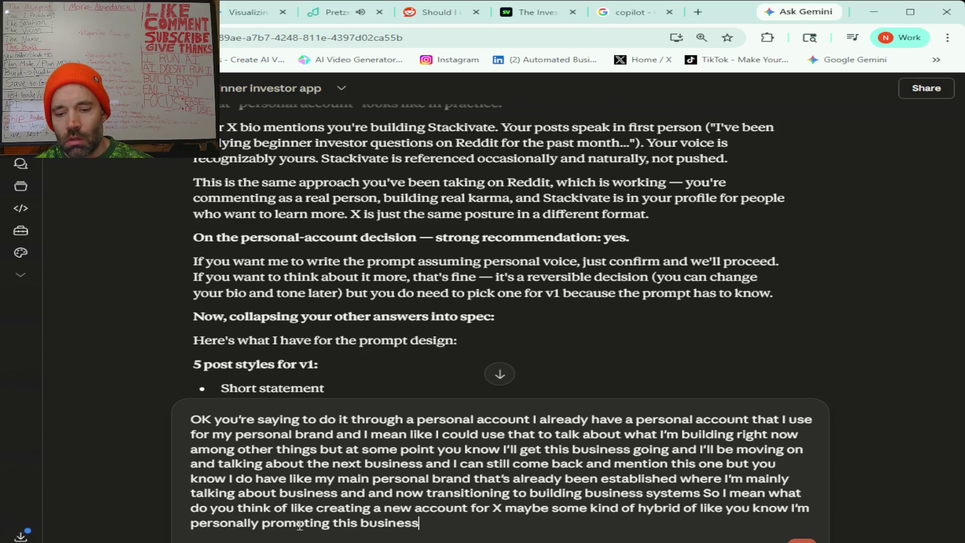
type(" Because like you know")
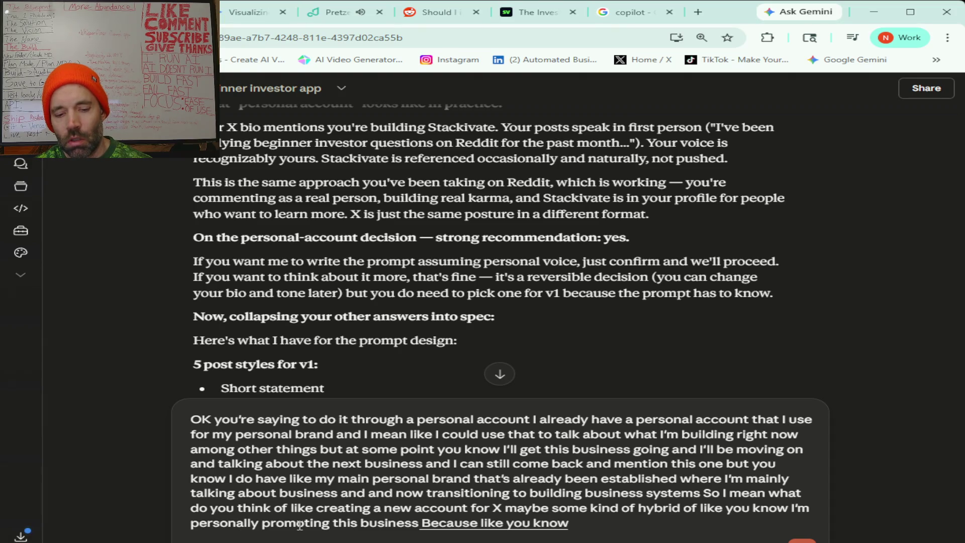
type(" the the plan is over time to you know focus on one business until it gets going")
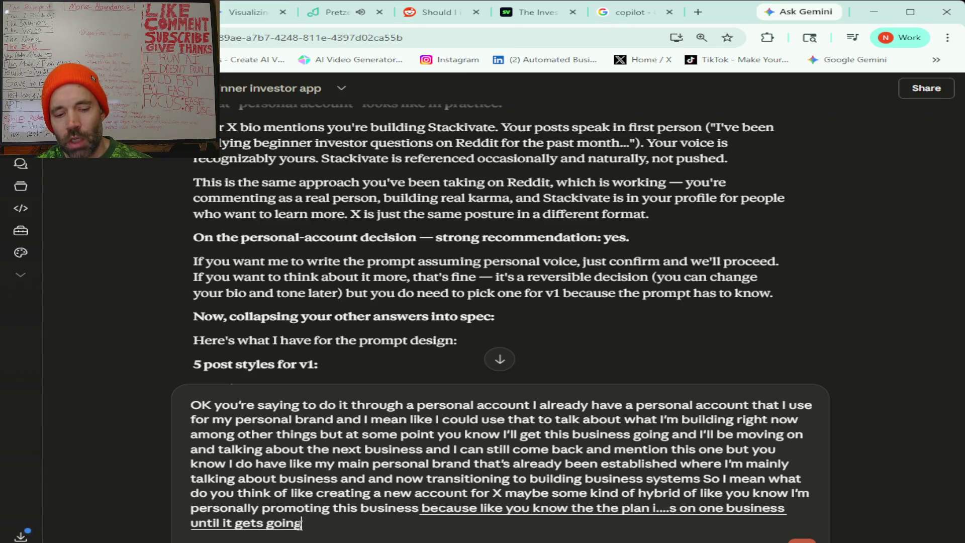
type(" get")
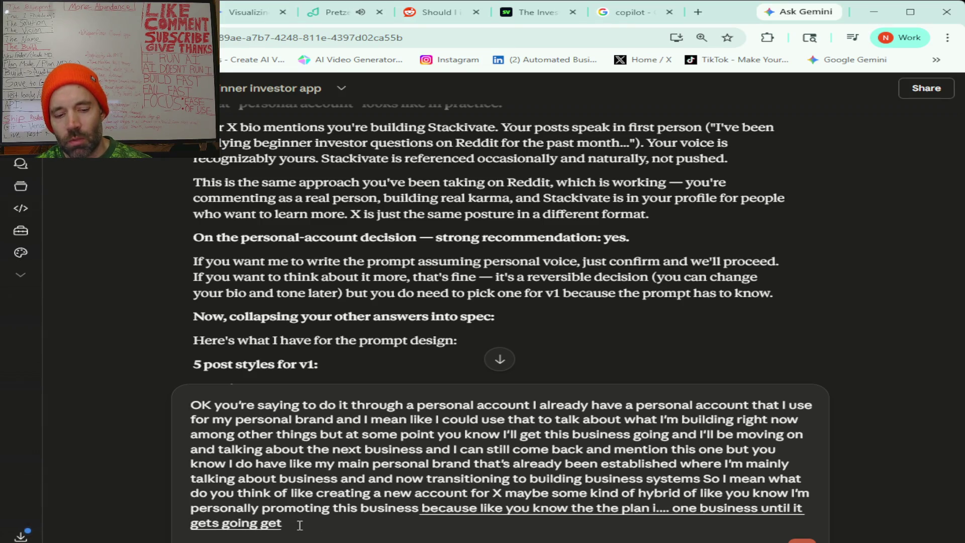
type(" systems created then build the next business so in a few years from now I could have")
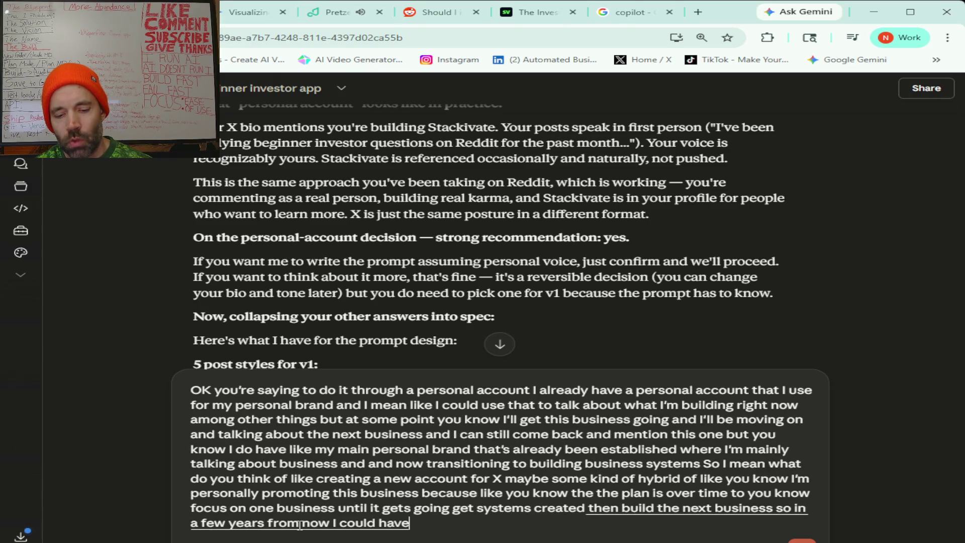
type(" like multiple accounts which from what I understand is totally")
type(" fine and totally you know")
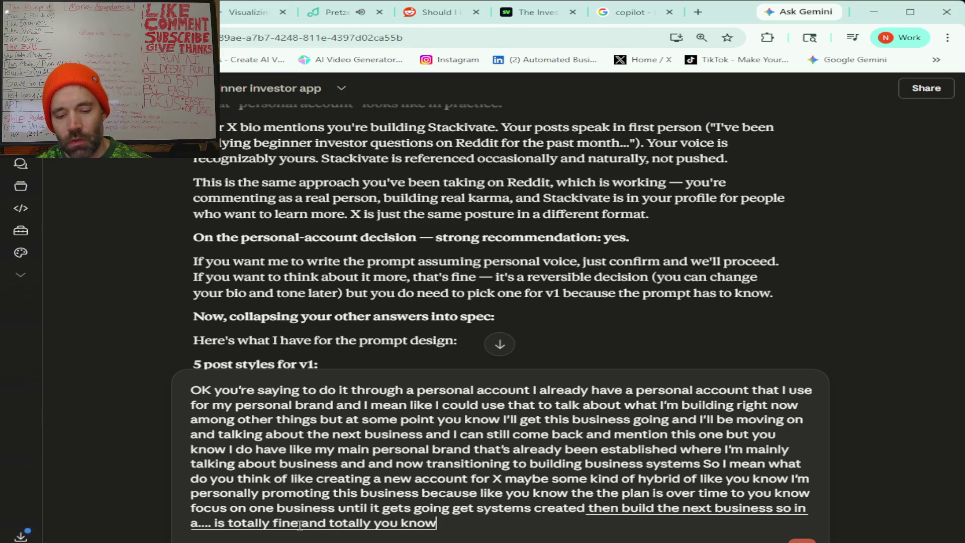
type("ithin like XS rules and most of these")
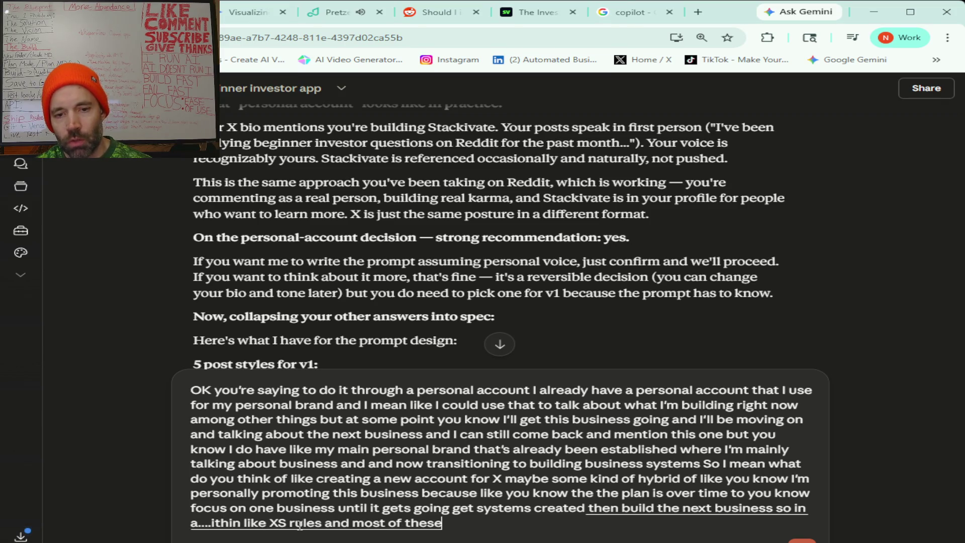
type(" social media sites you can have multiple accounts")
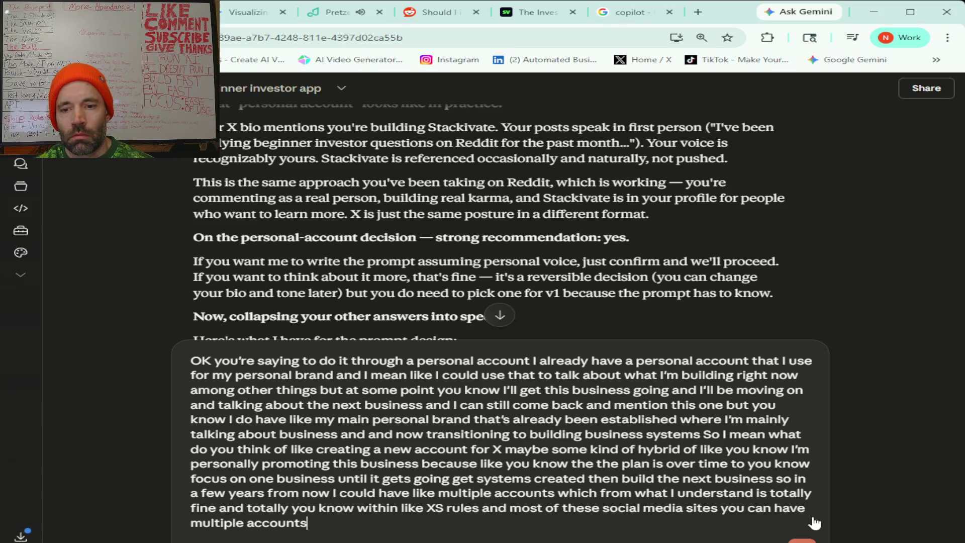
key("Return")
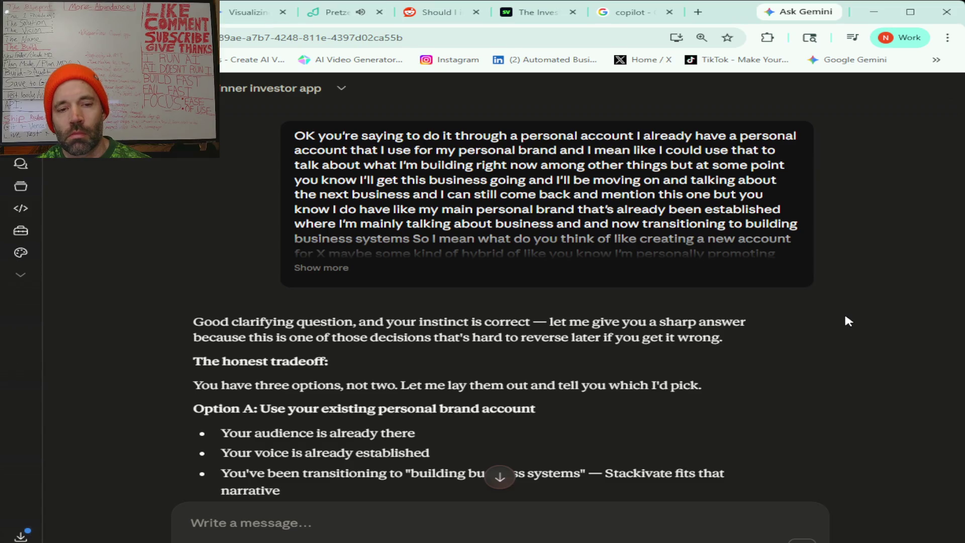
Read Claude's reply covering Option A's diluted, mixed-interest audience and Option B's new finance account
scroll(845, 316, "down", 4)
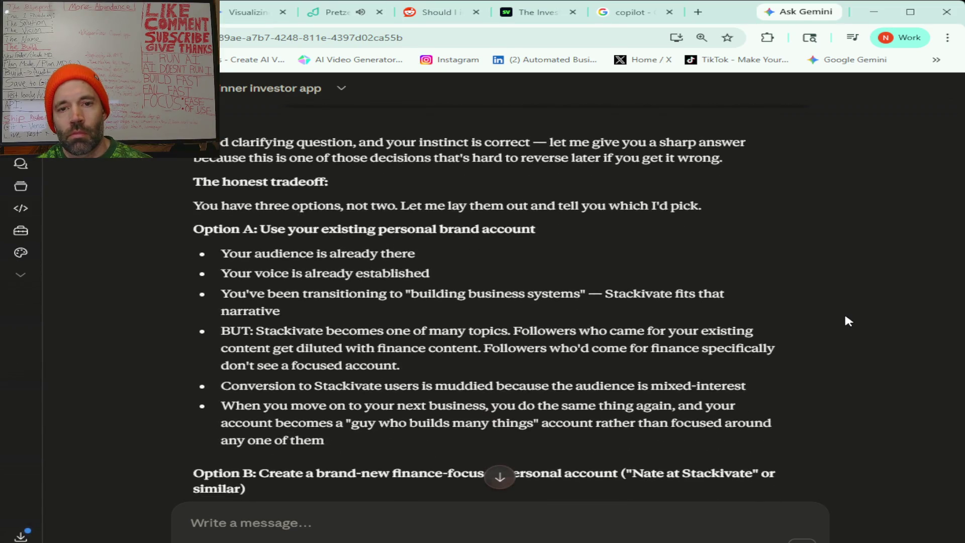
scroll(845, 316, "down", 1)
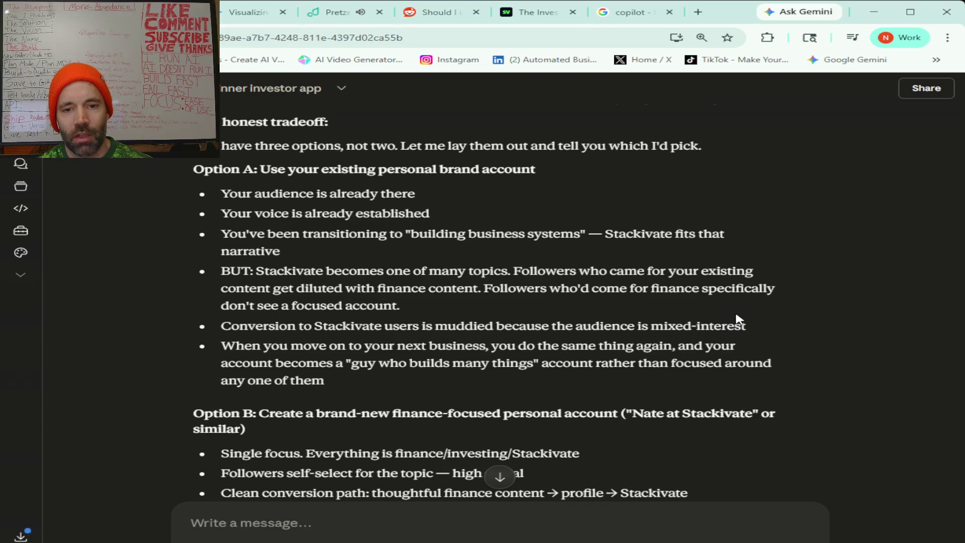
scroll(738, 317, "down", 3)
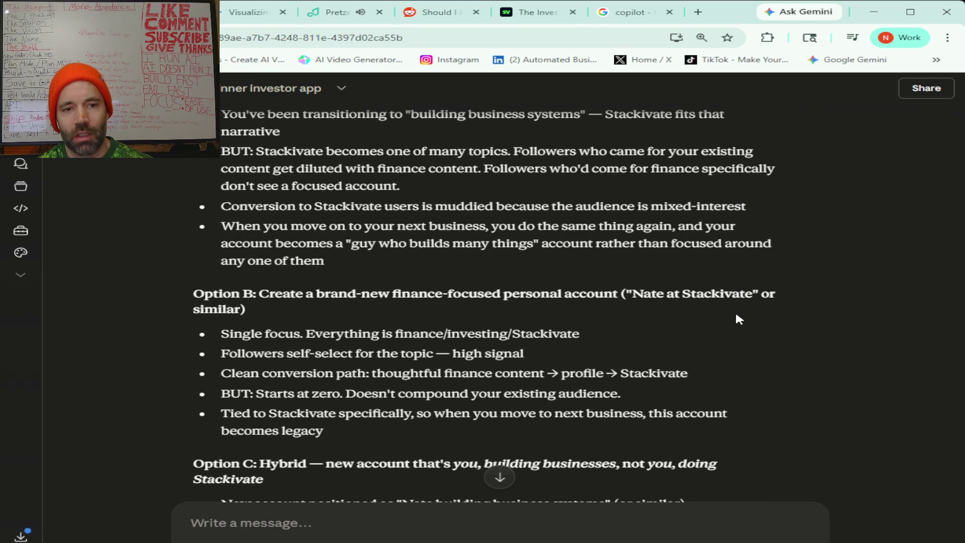
scroll(738, 318, "down", 2)
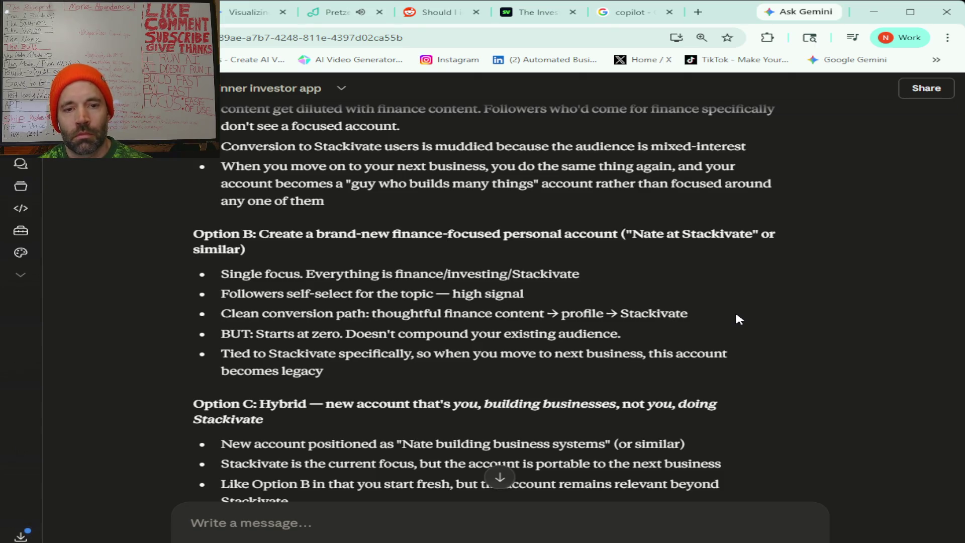
scroll(736, 317, "down", 3)
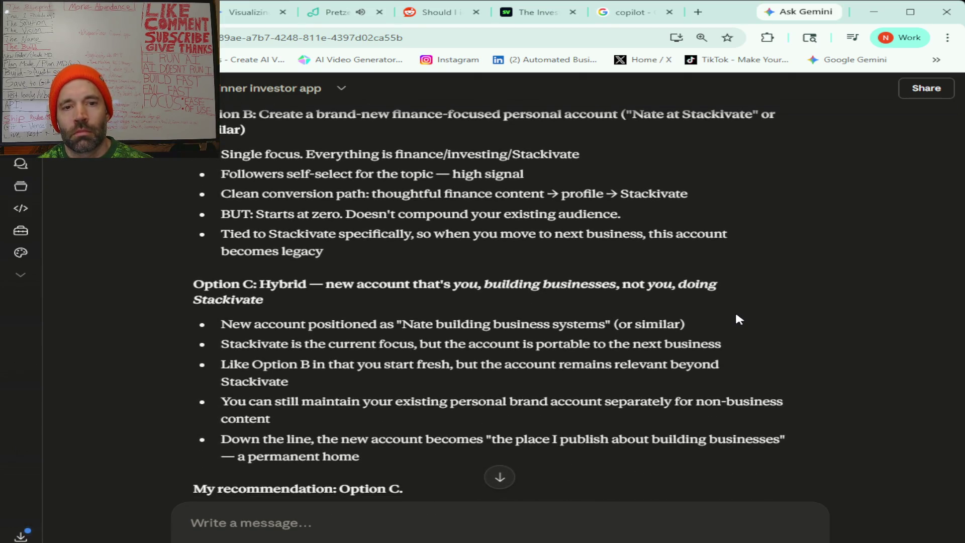
scroll(735, 315, "down", 1)
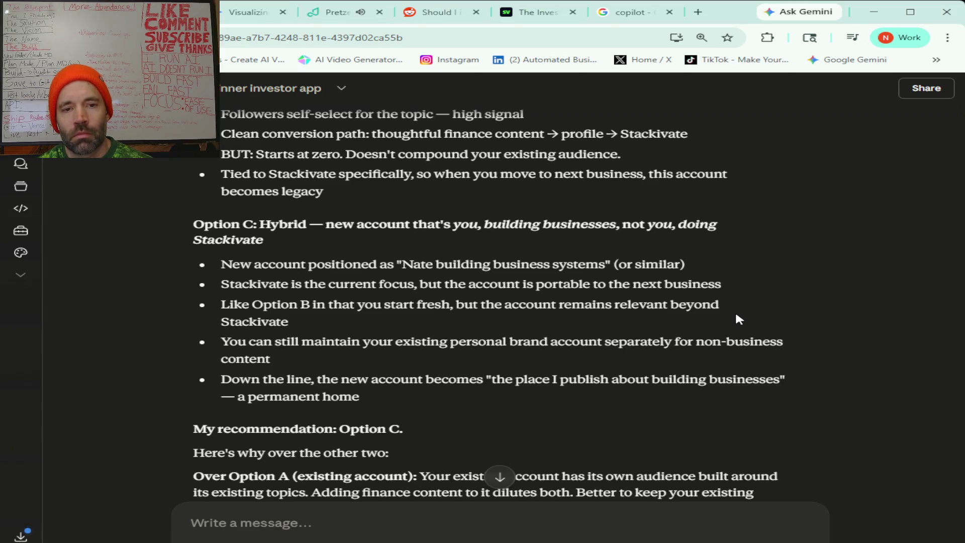
scroll(735, 315, "down", 3)
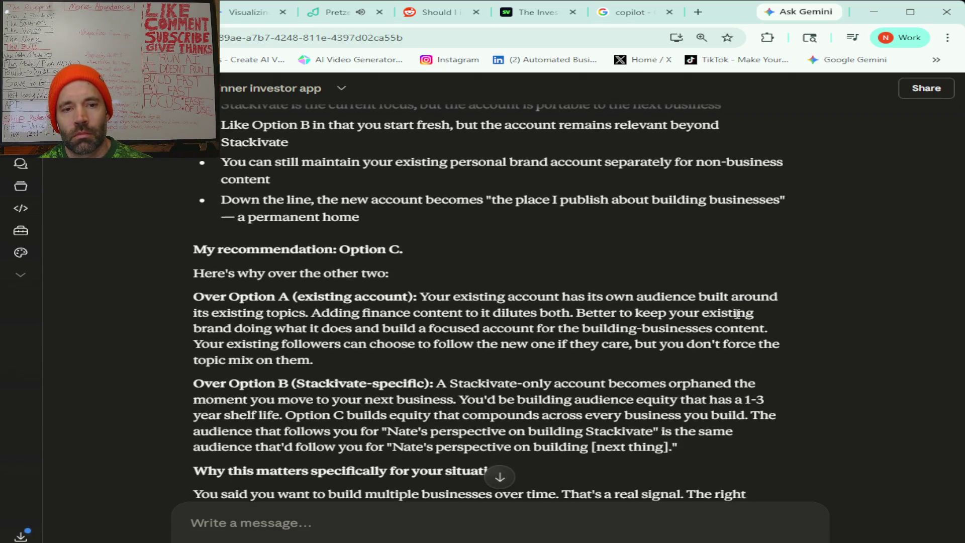
scroll(737, 315, "down", 4)
scroll(332, 427, "down", 4)
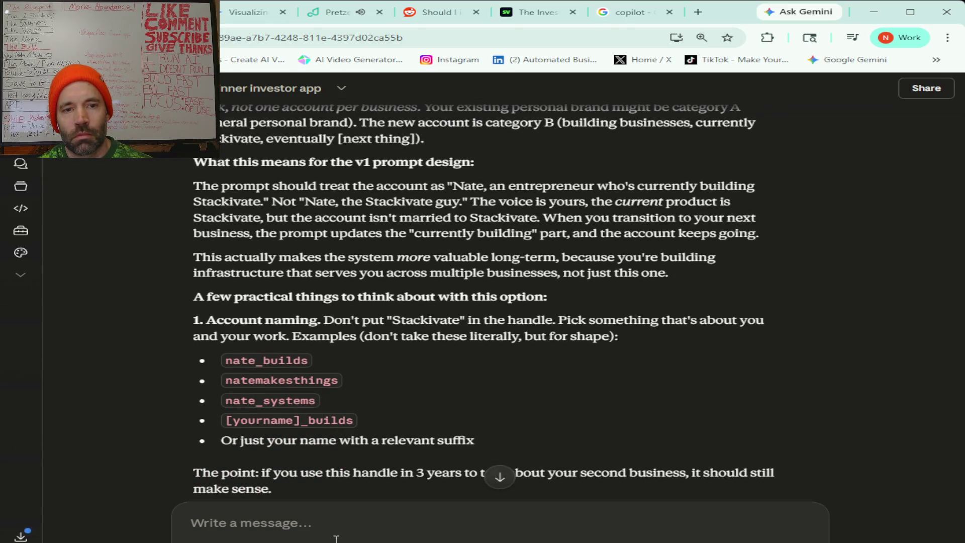
scroll(553, 359, "down", 15)
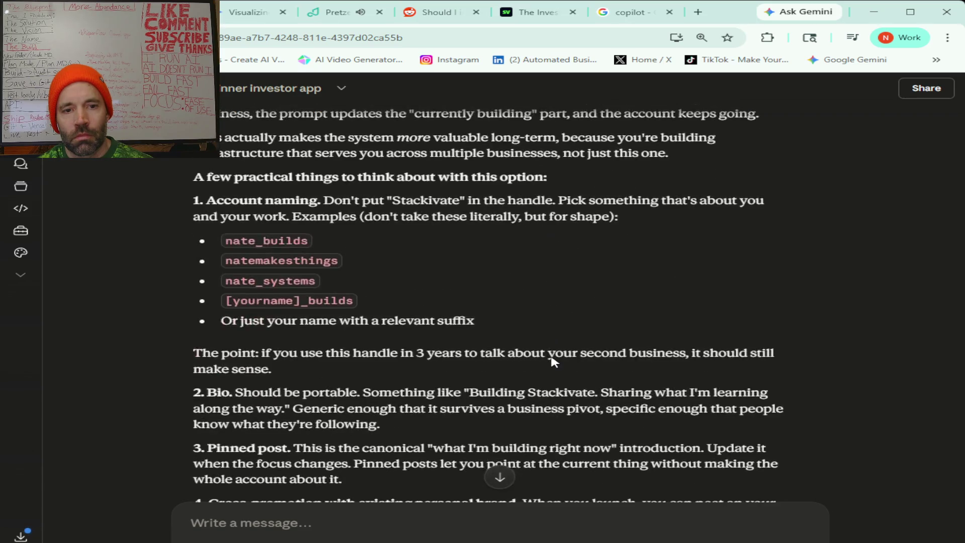
scroll(552, 358, "up", 10)
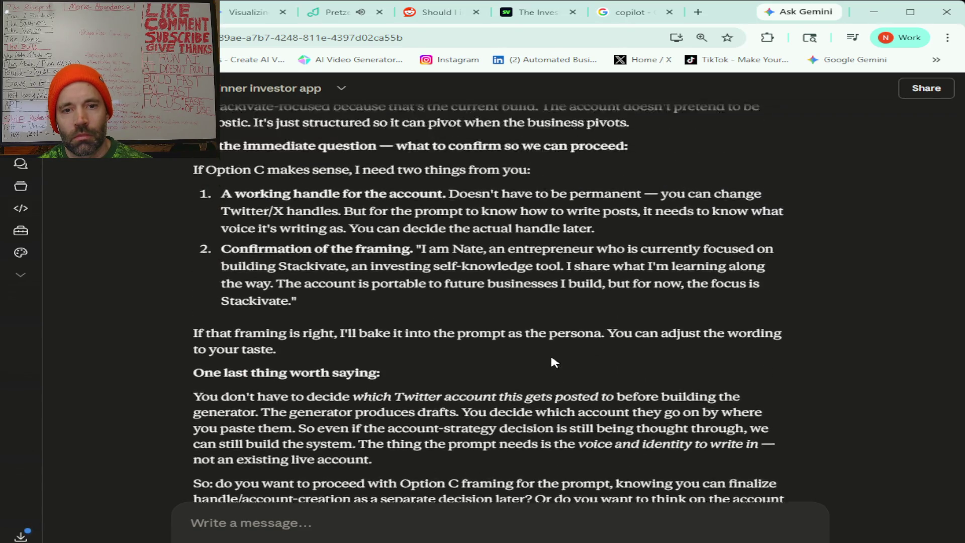
scroll(552, 357, "down", 10)
scroll(551, 358, "up", 15)
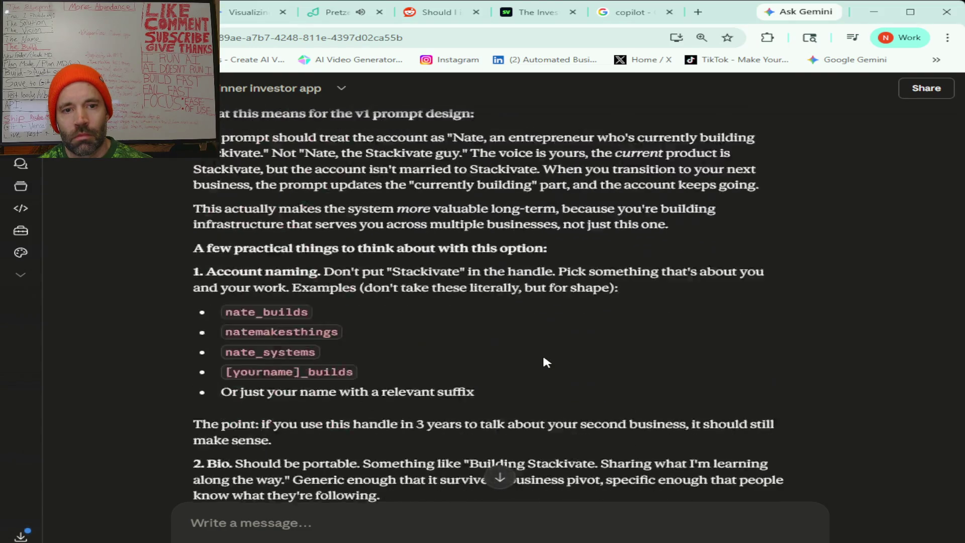
scroll(588, 329, "up", 7)
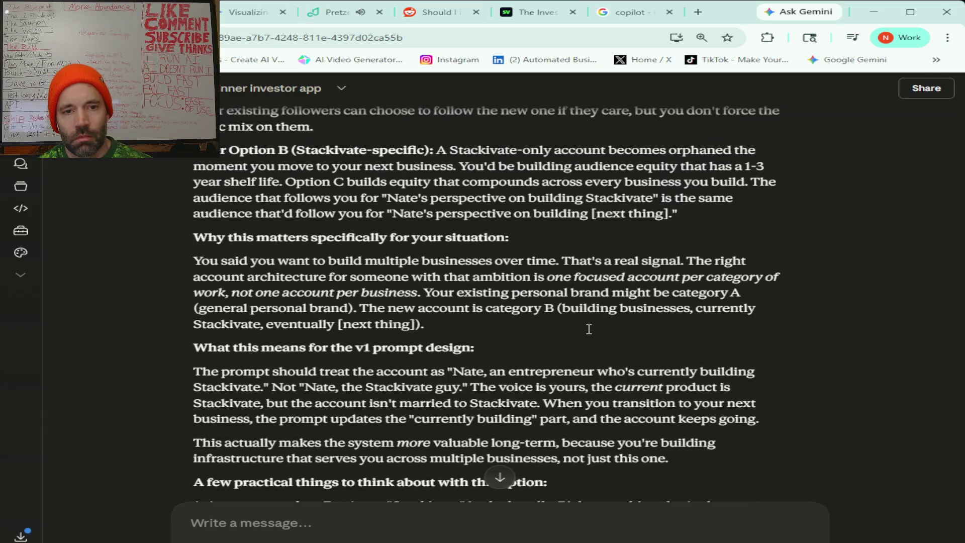
scroll(588, 329, "down", 1)
left_click(256, 521)
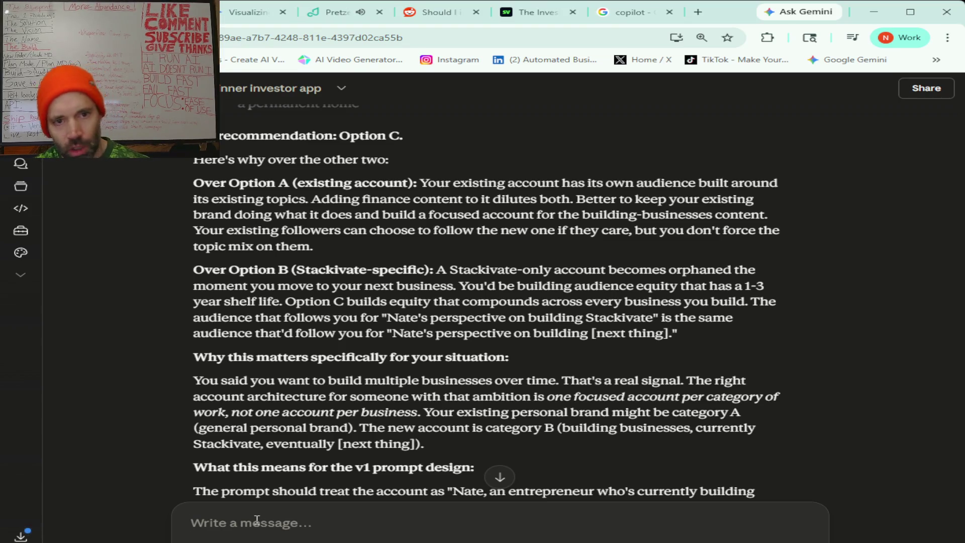
Dictate a reply choosing Option B so three businesses aren't marketed to crossed audiences
type("I")
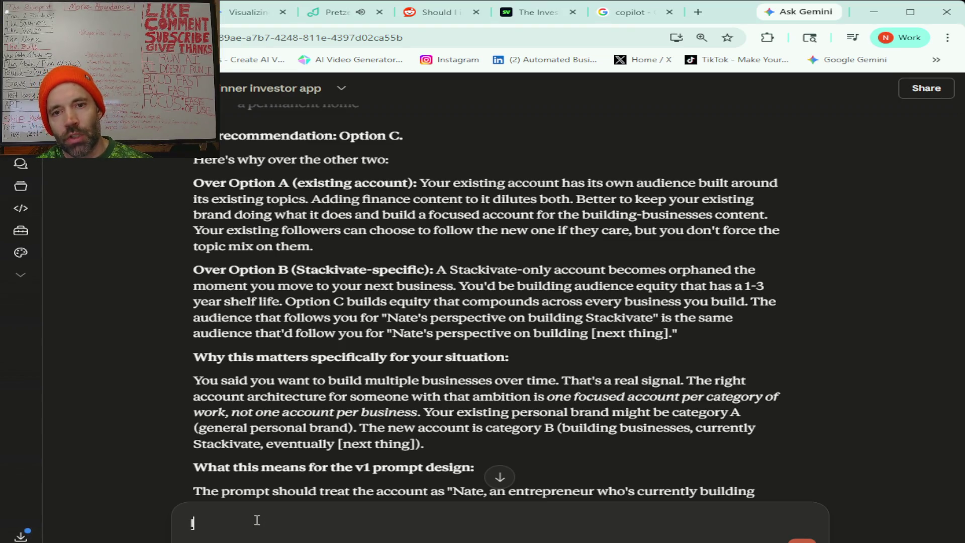
type(" want to go with option B")
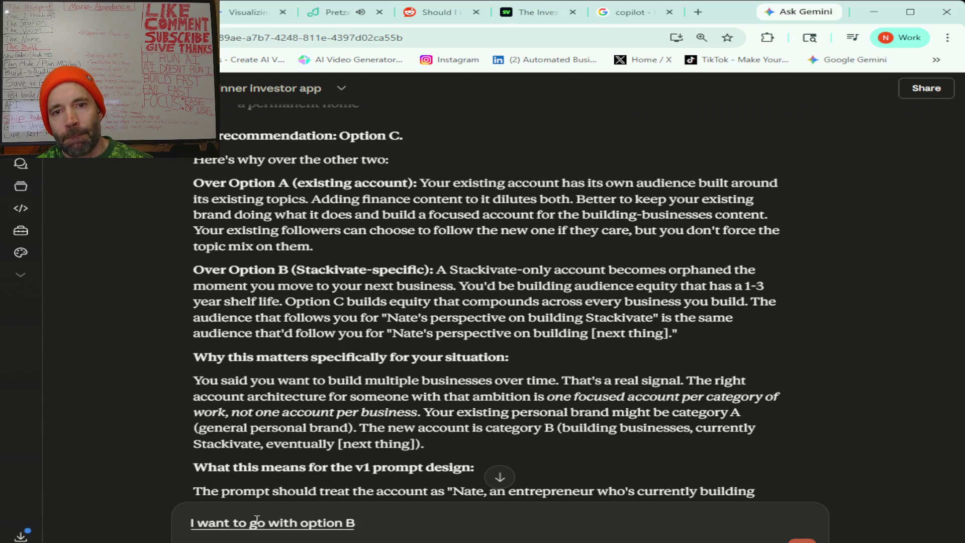
type(" because uh")
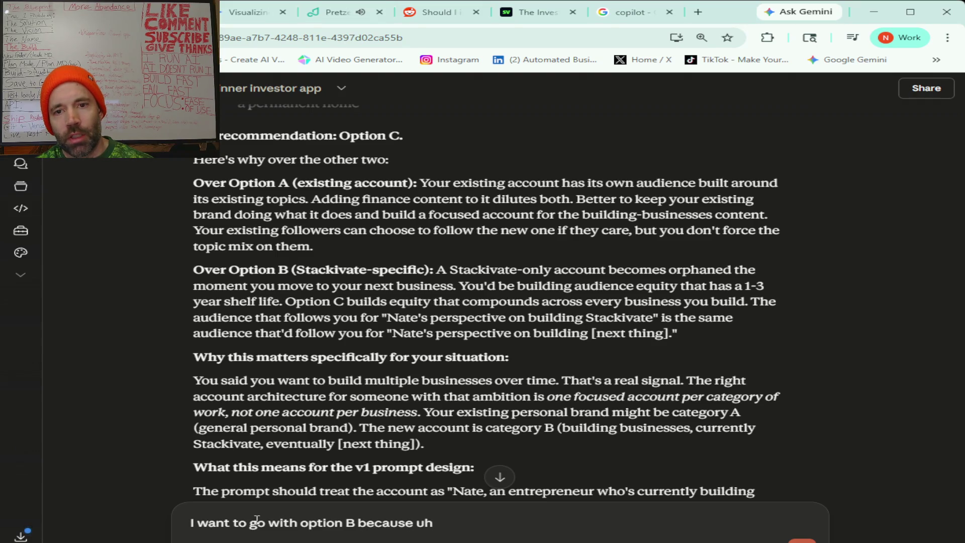
type(" It's not gonna be")
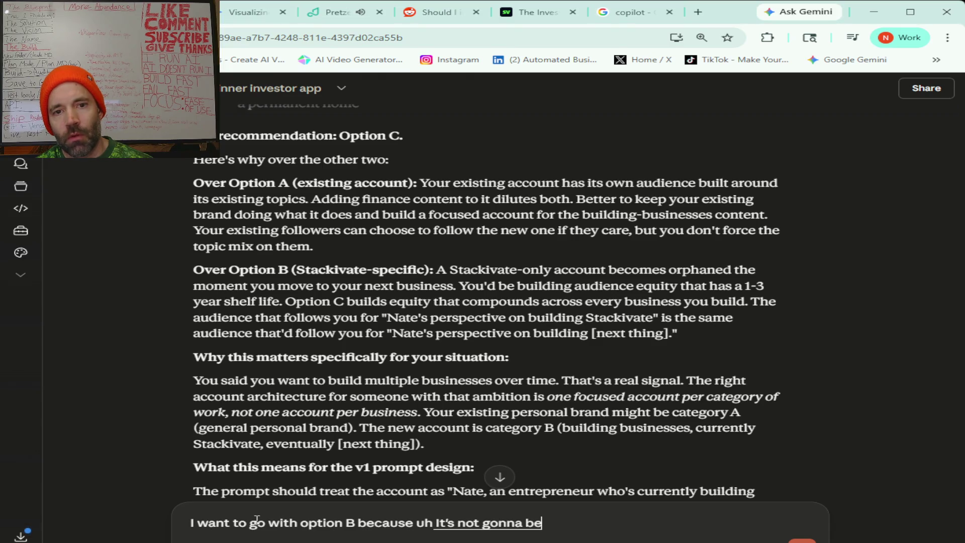
type(" this account is no....d when I move on to the next business")
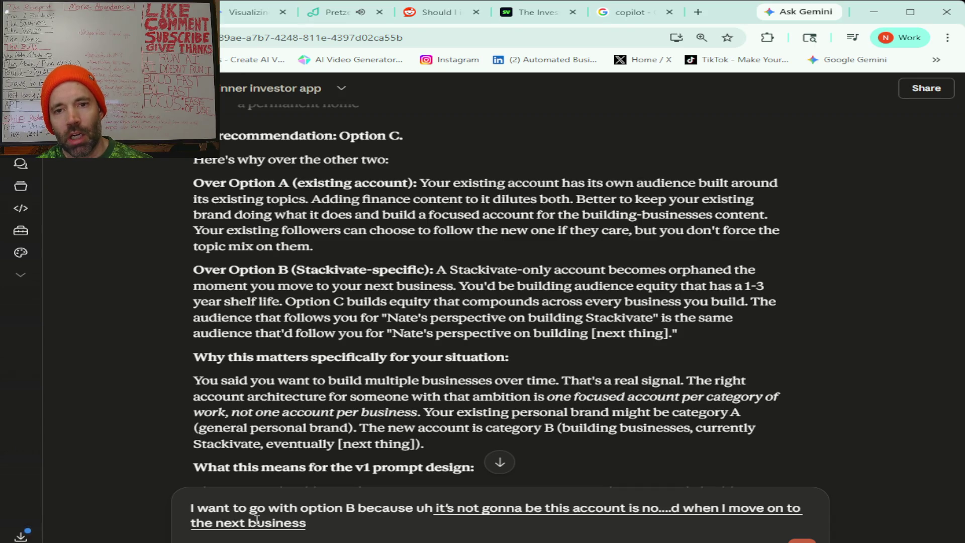
type("rketing is gonna keep going on and on")
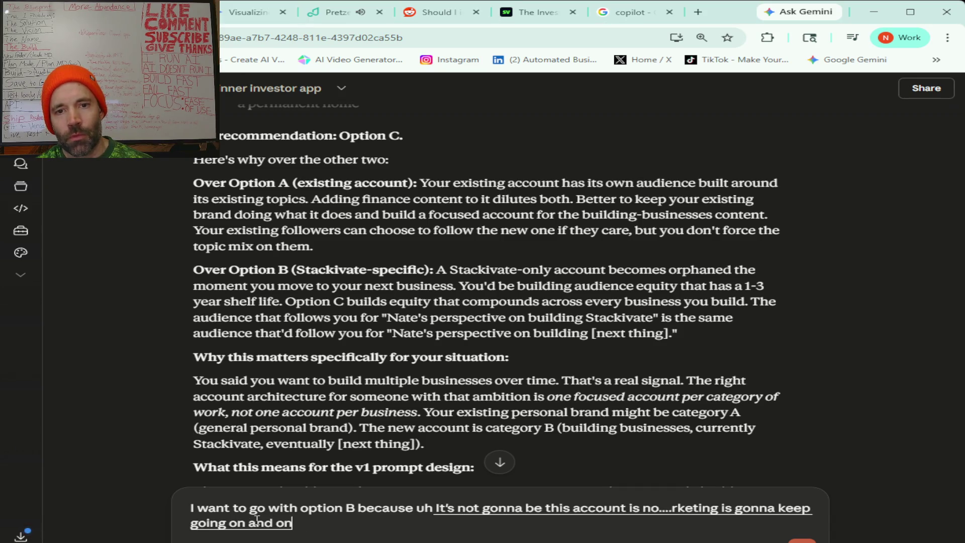
type(" there will still be marketing for it")
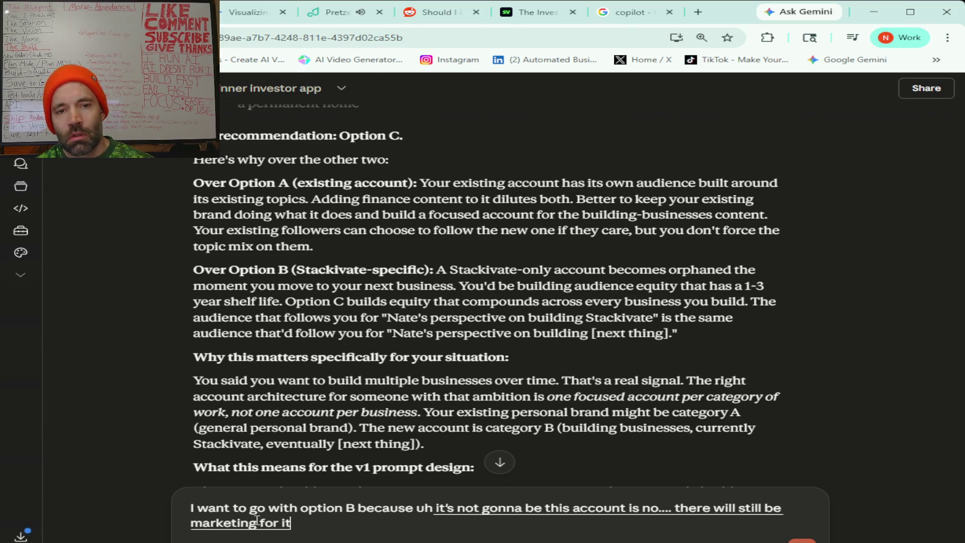
type(" to to like bring in new new")
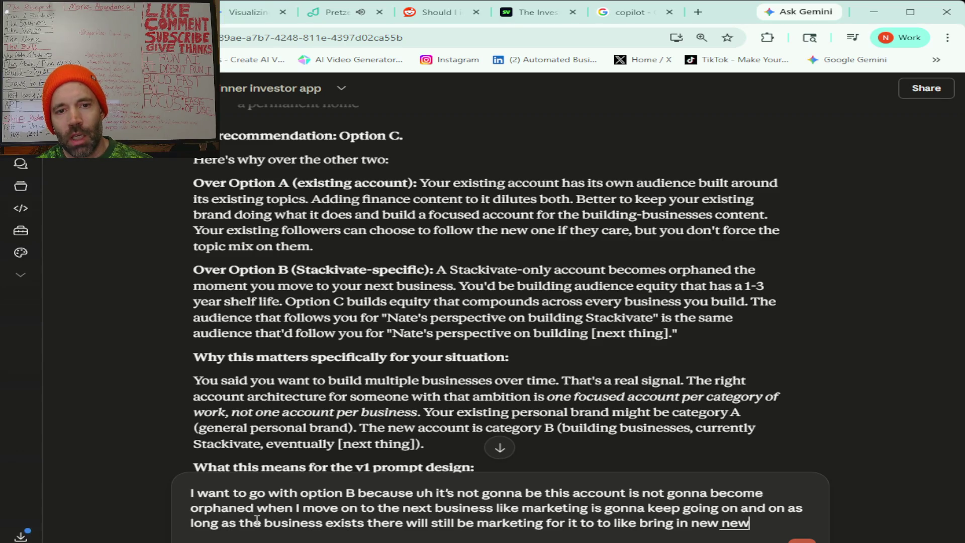
type(" people and if I do option C")
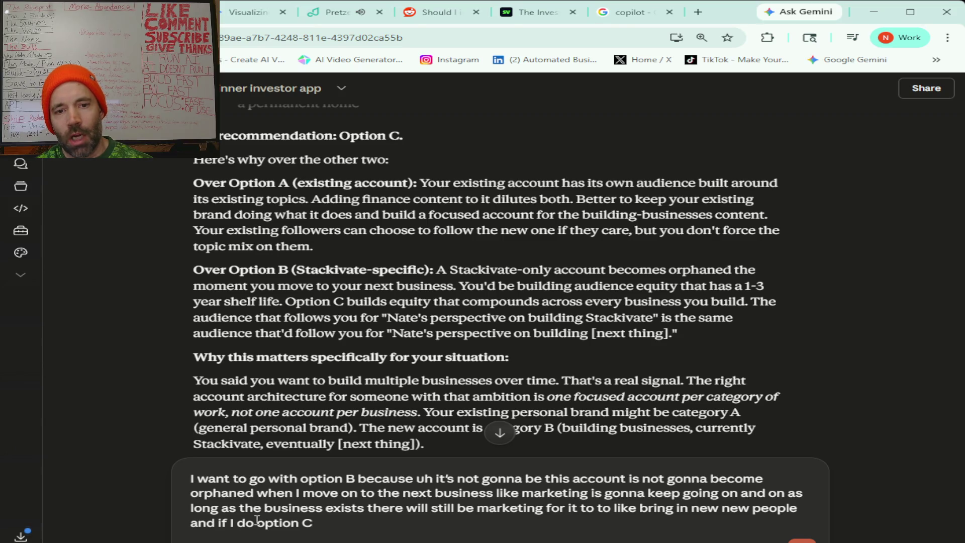
type(" Then you know a year from now I'm")
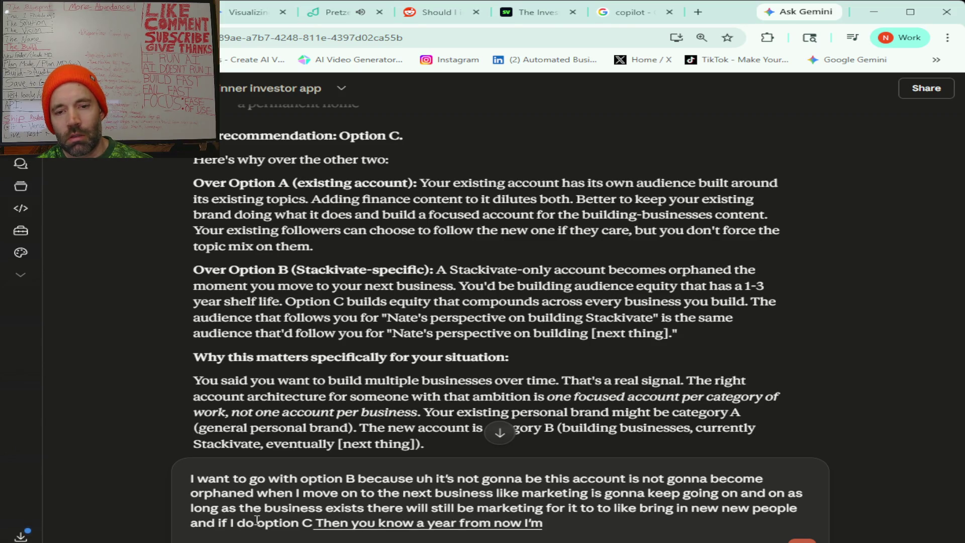
type(" trying to market three different businesses")
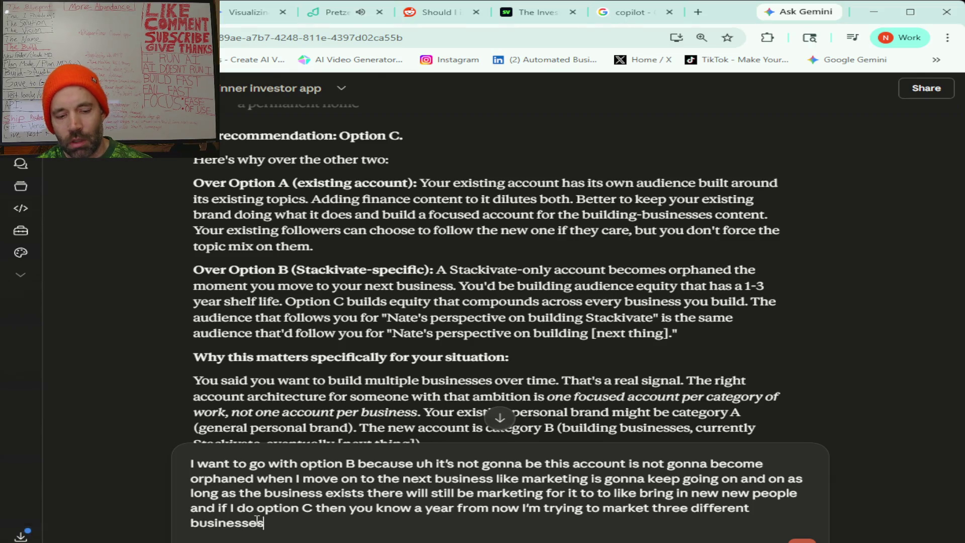
type(" and it's just gonna be like you know a problem with")
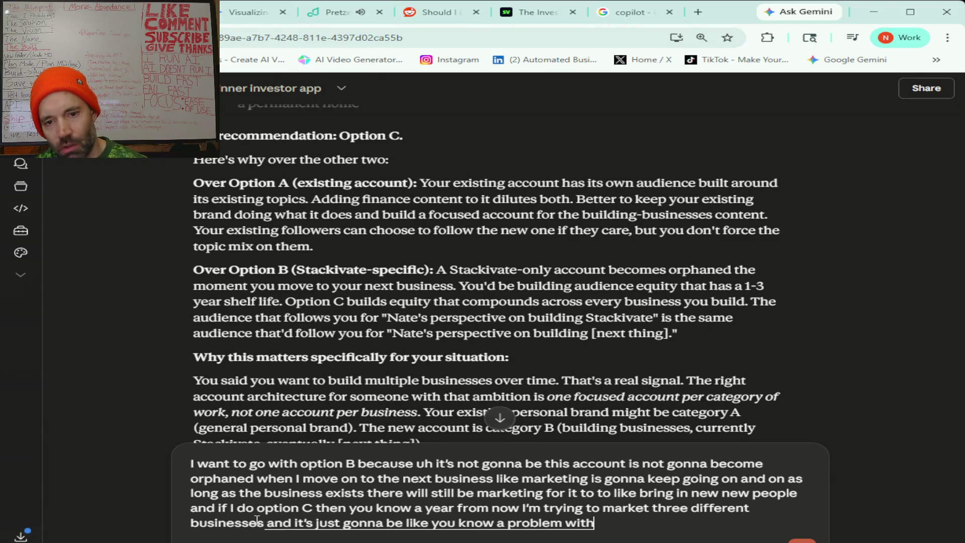
type(" you know crossing audiences so let's I'm gonna go with B")
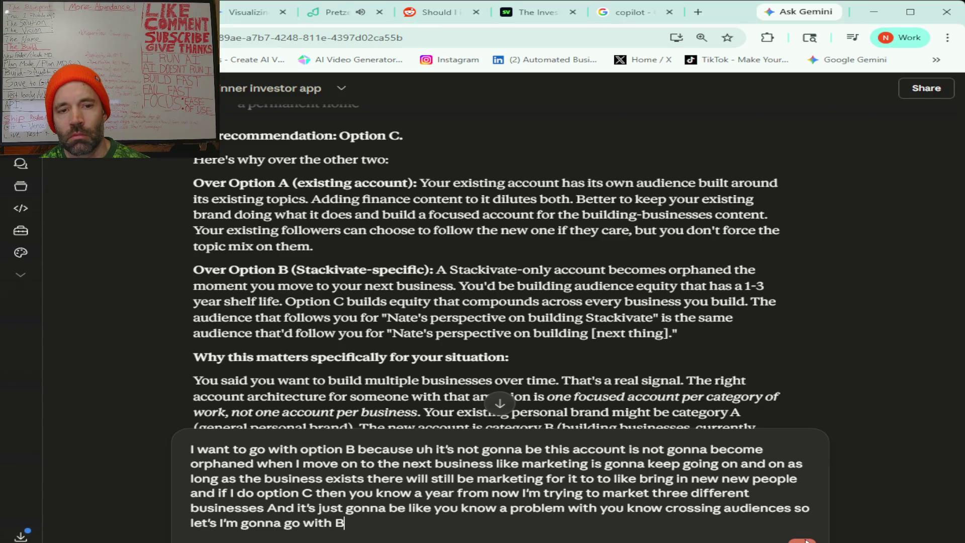
Send the Option B choice and read Claude's updated Stackivate founder persona draft
key("Return")
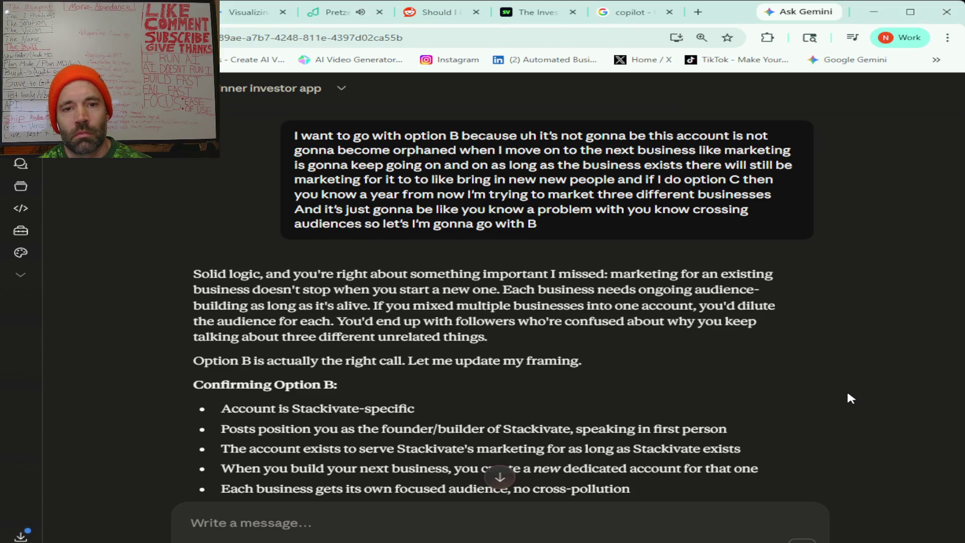
scroll(847, 398, "down", 4)
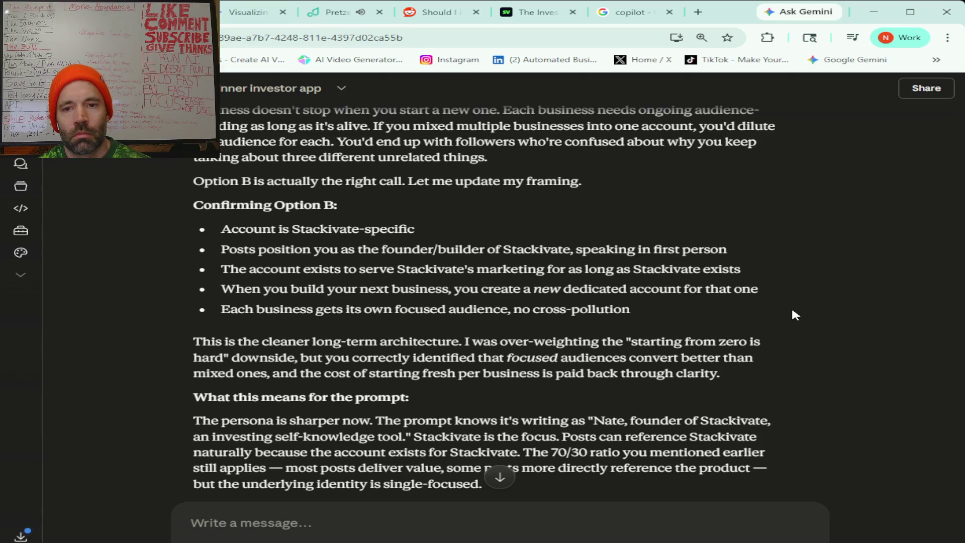
scroll(792, 310, "down", 2)
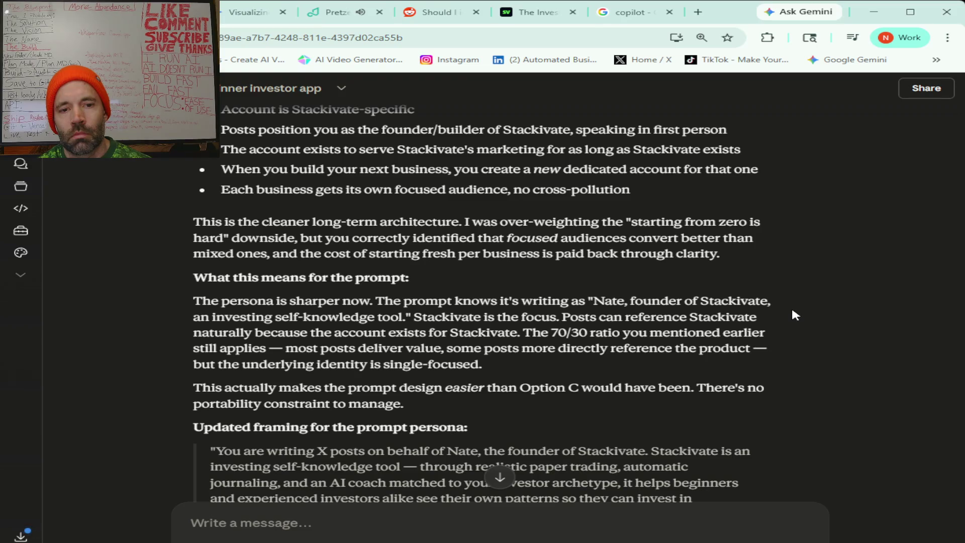
scroll(792, 311, "down", 3)
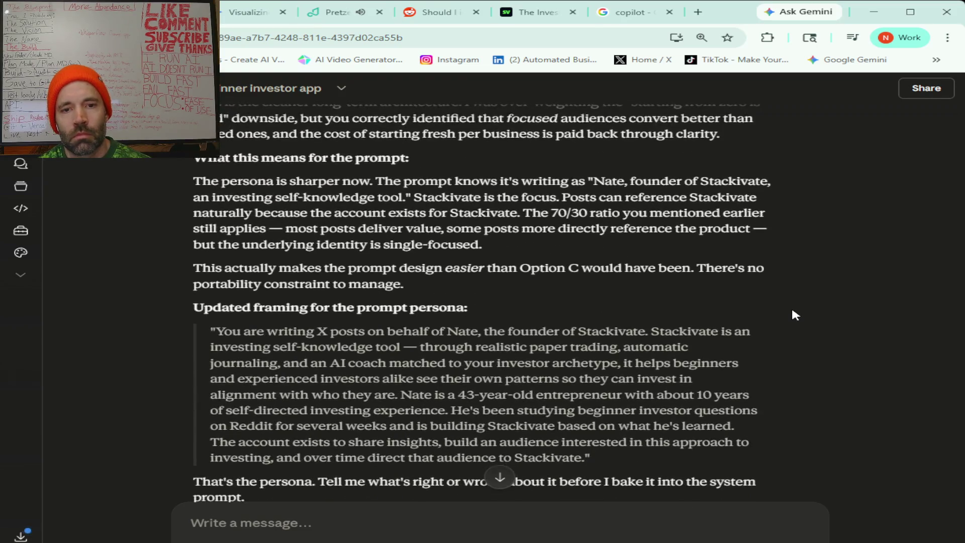
scroll(792, 311, "down", 3)
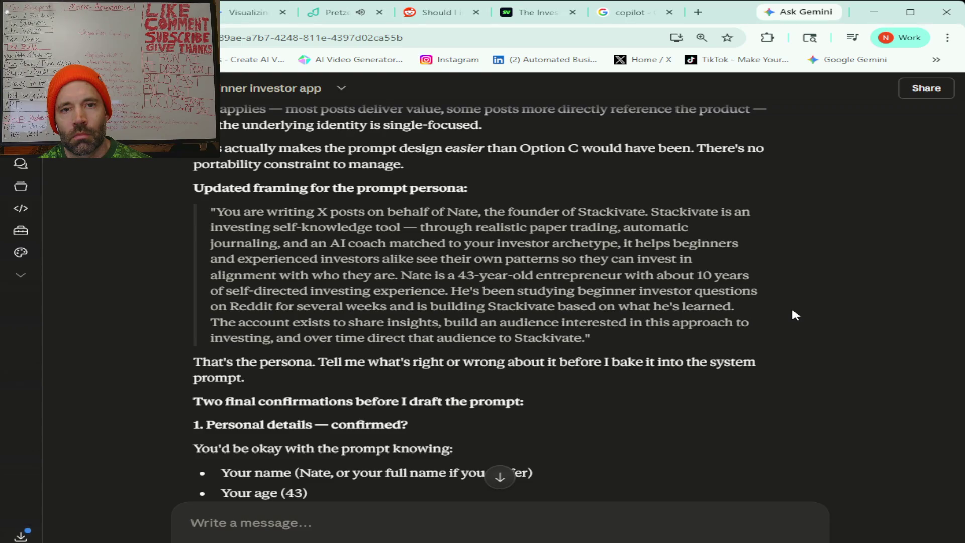